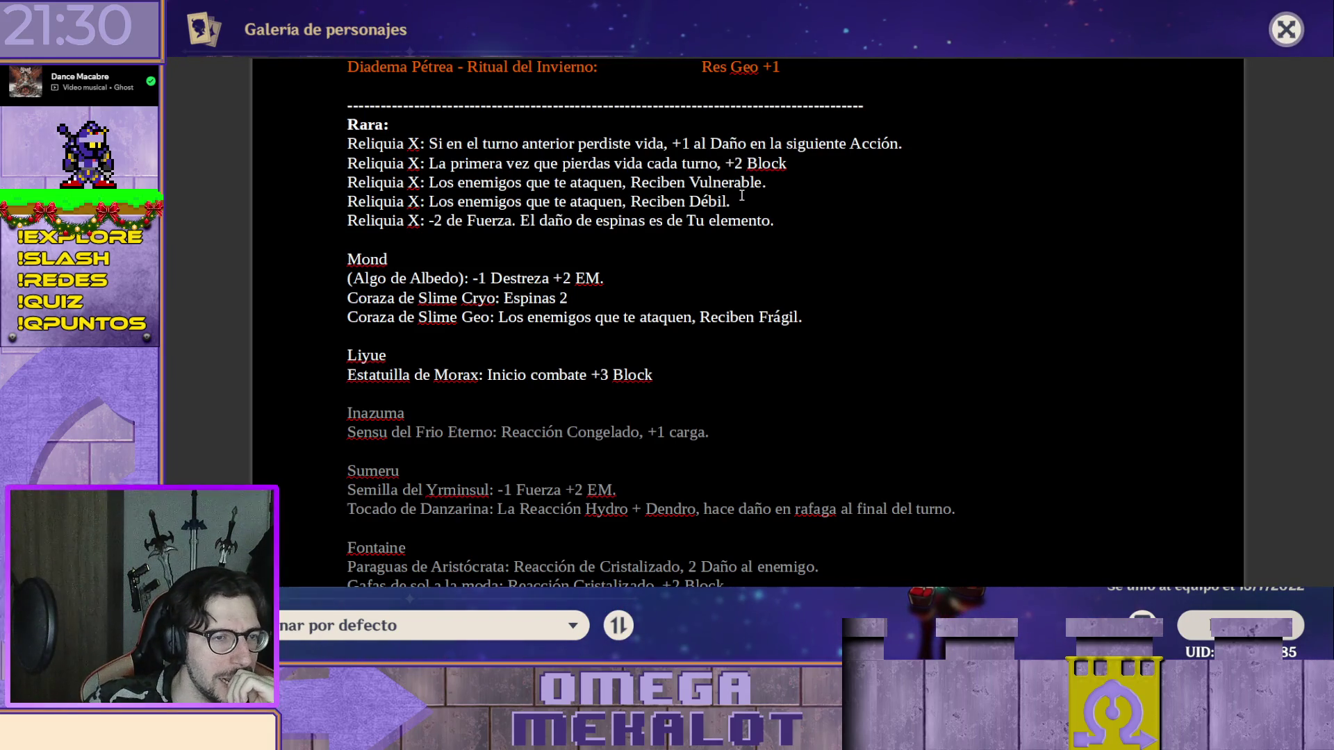
Review the Vulnerable and Débil relic lines without changing them.
click(814, 194)
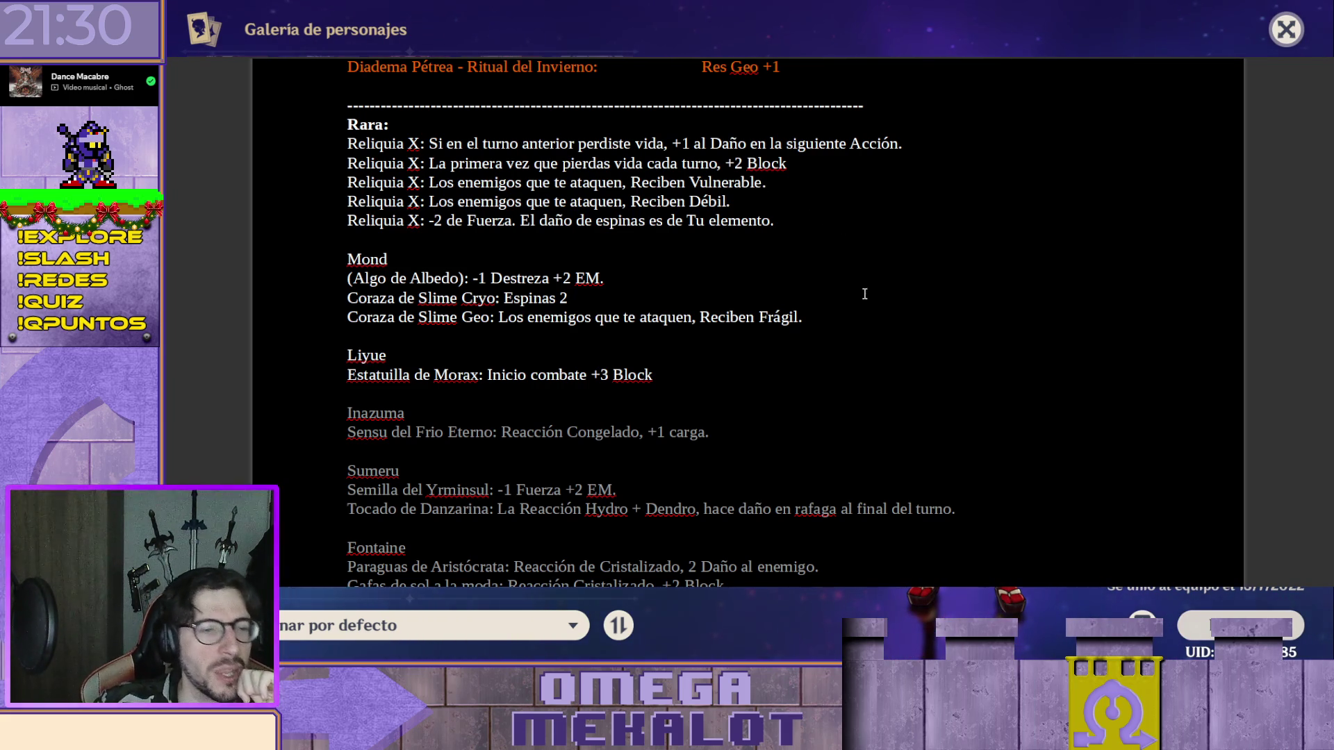
drag(730, 201, 290, 175)
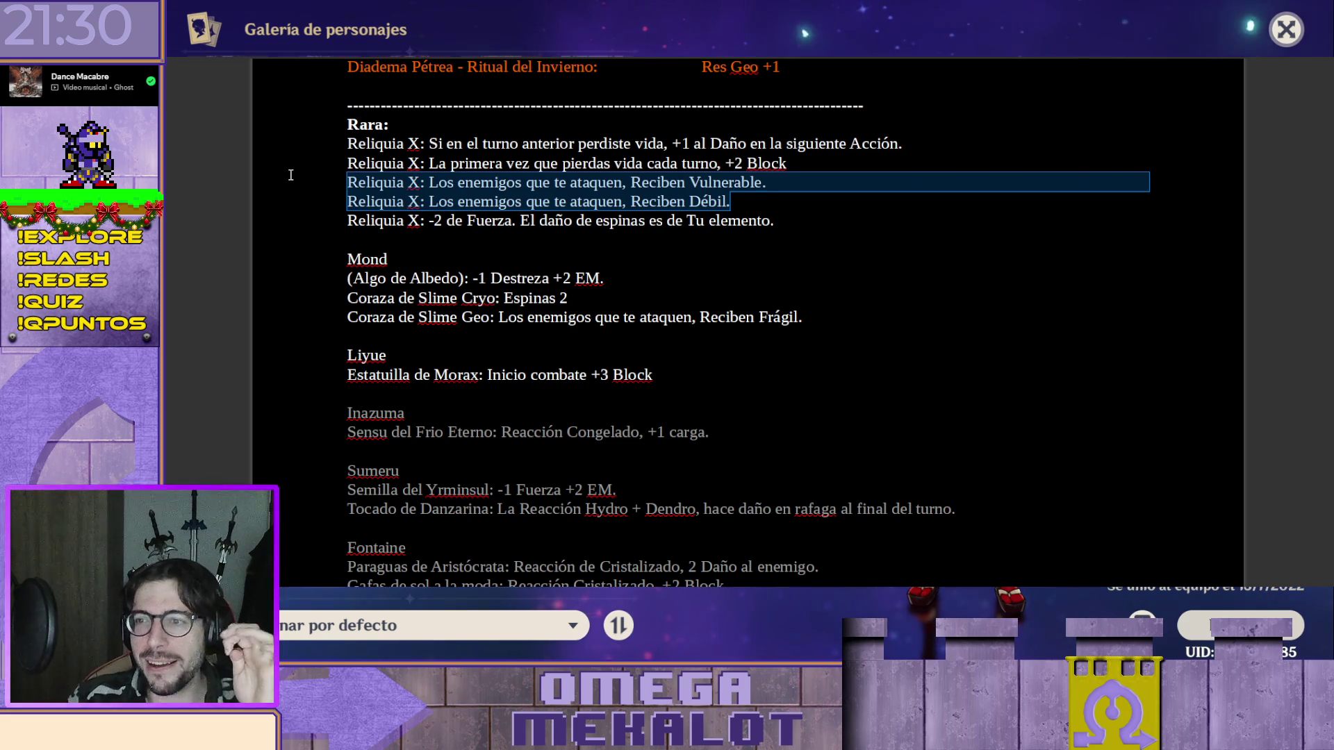
click(887, 222)
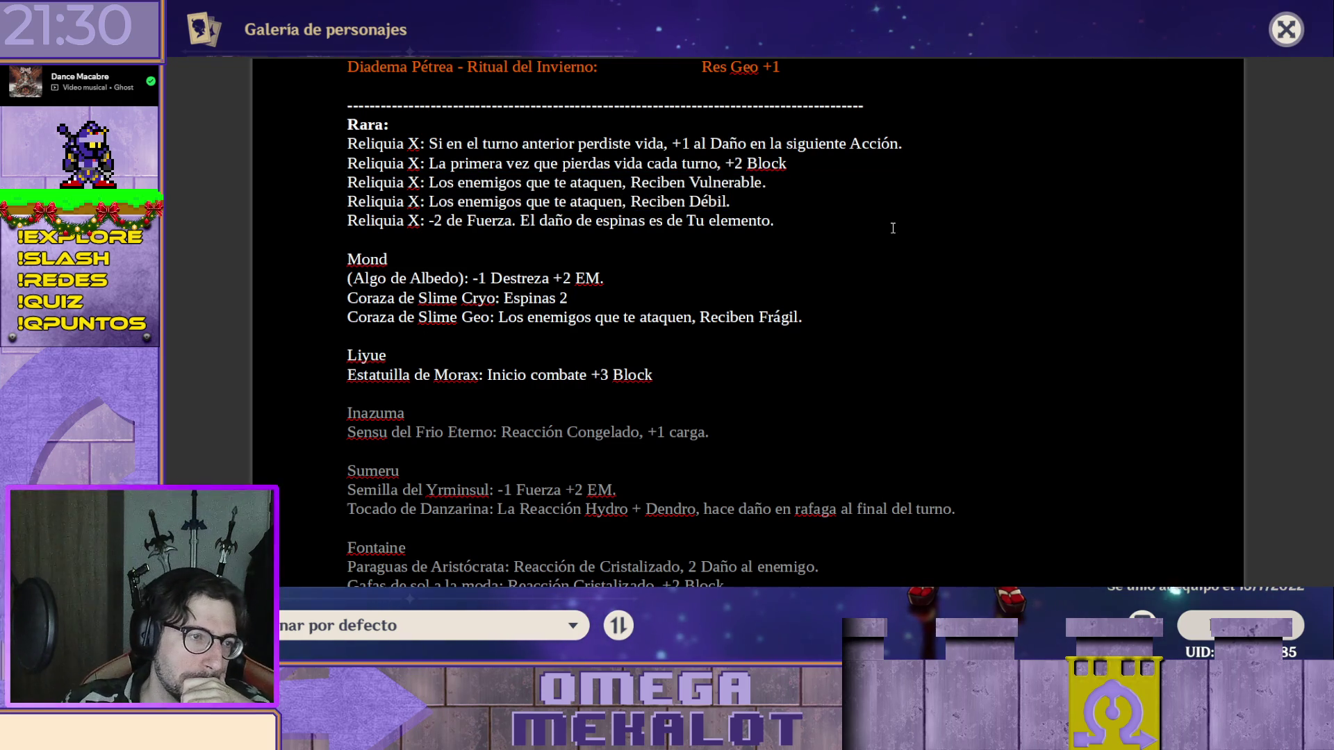
scroll(896, 244, up, 2)
scroll(895, 244, up, 5)
scroll(881, 366, down, 7)
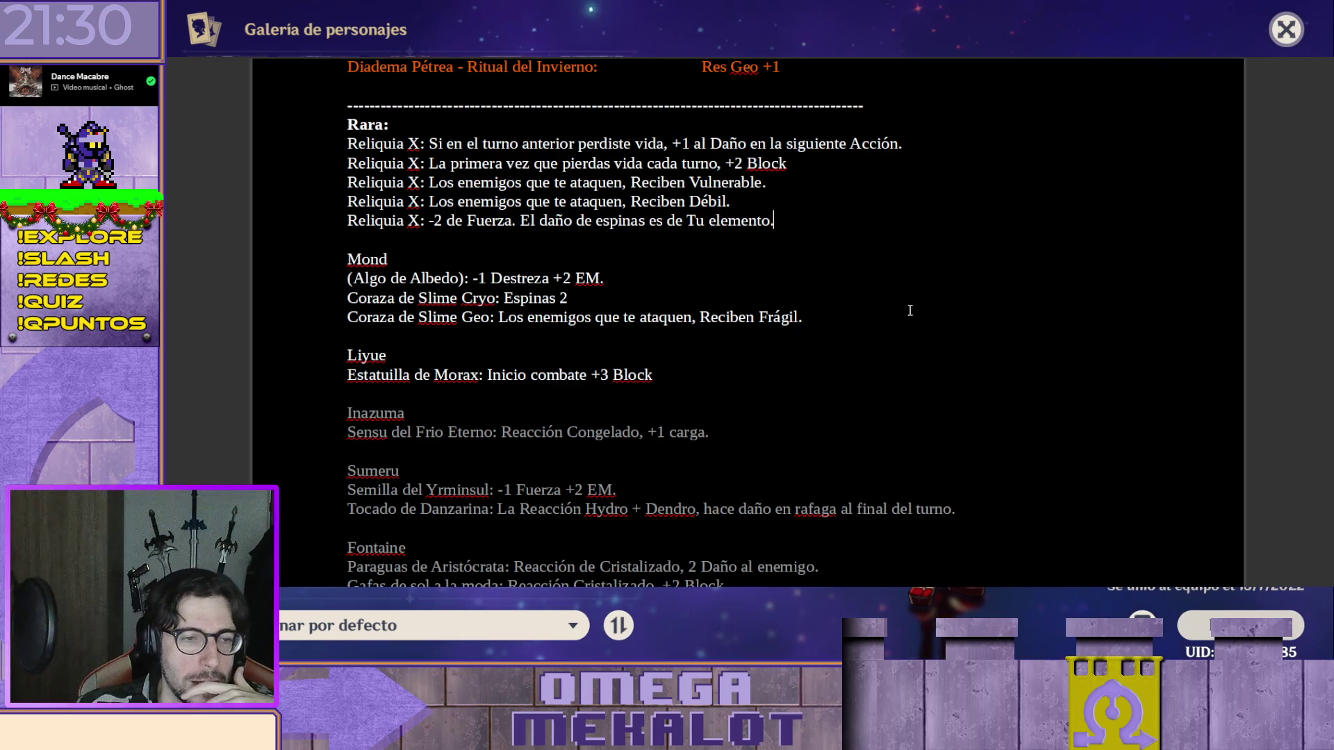
click(773, 219)
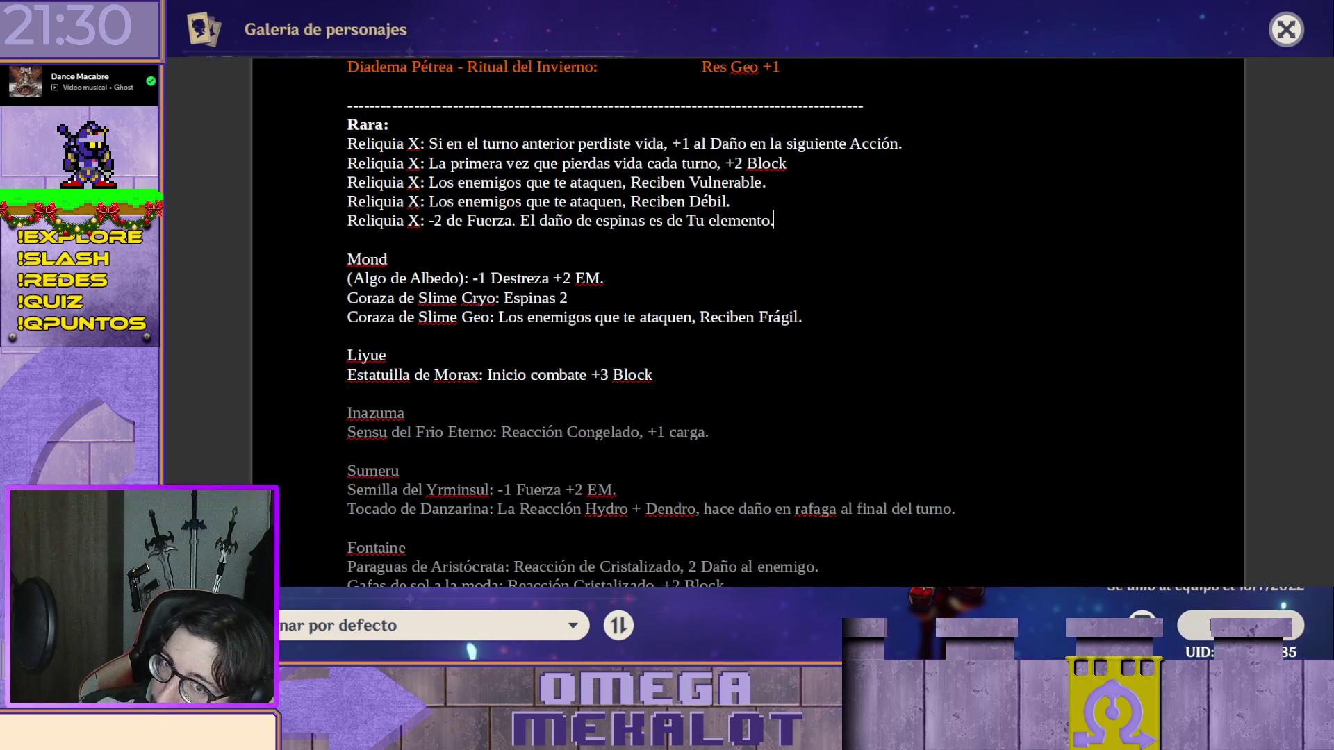
scroll(1167, 178, up, 1)
scroll(1166, 177, up, 5)
scroll(1167, 178, up, 5)
scroll(1166, 177, up, 2)
scroll(792, 303, down, 3)
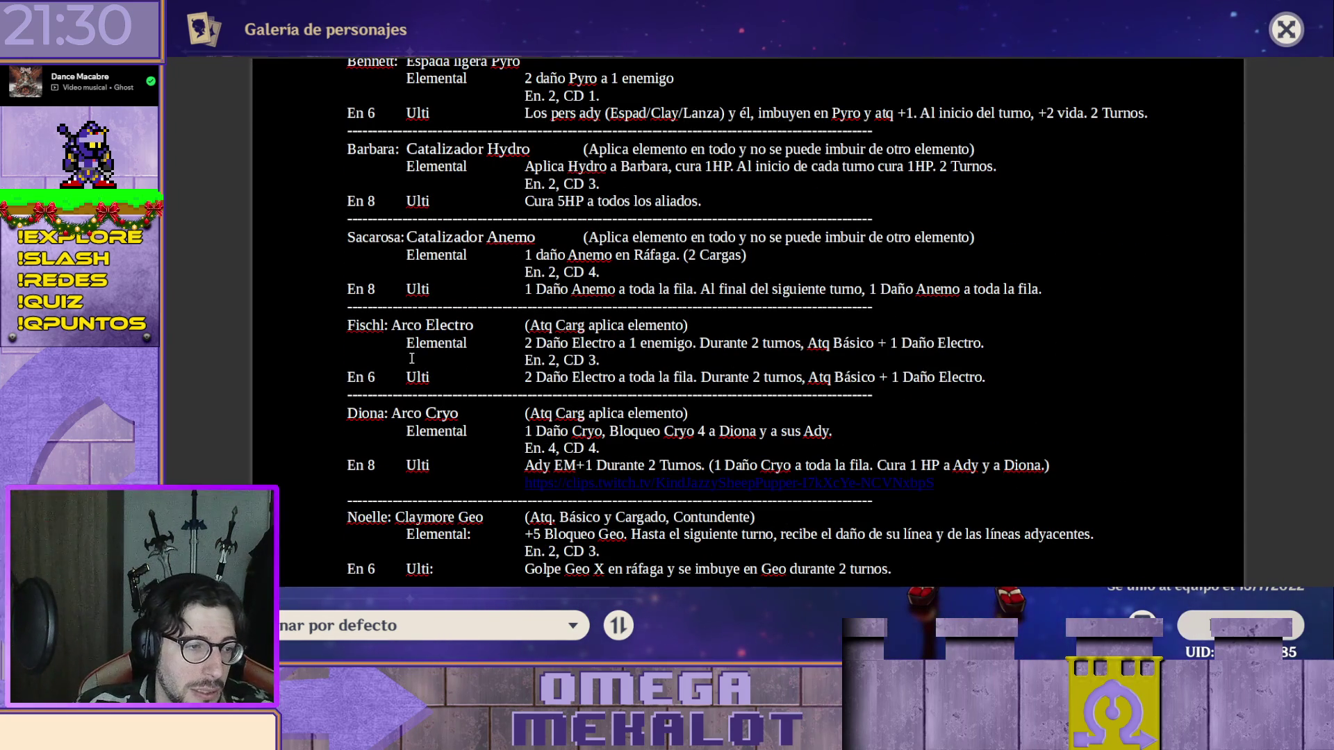
scroll(485, 444, down, 2)
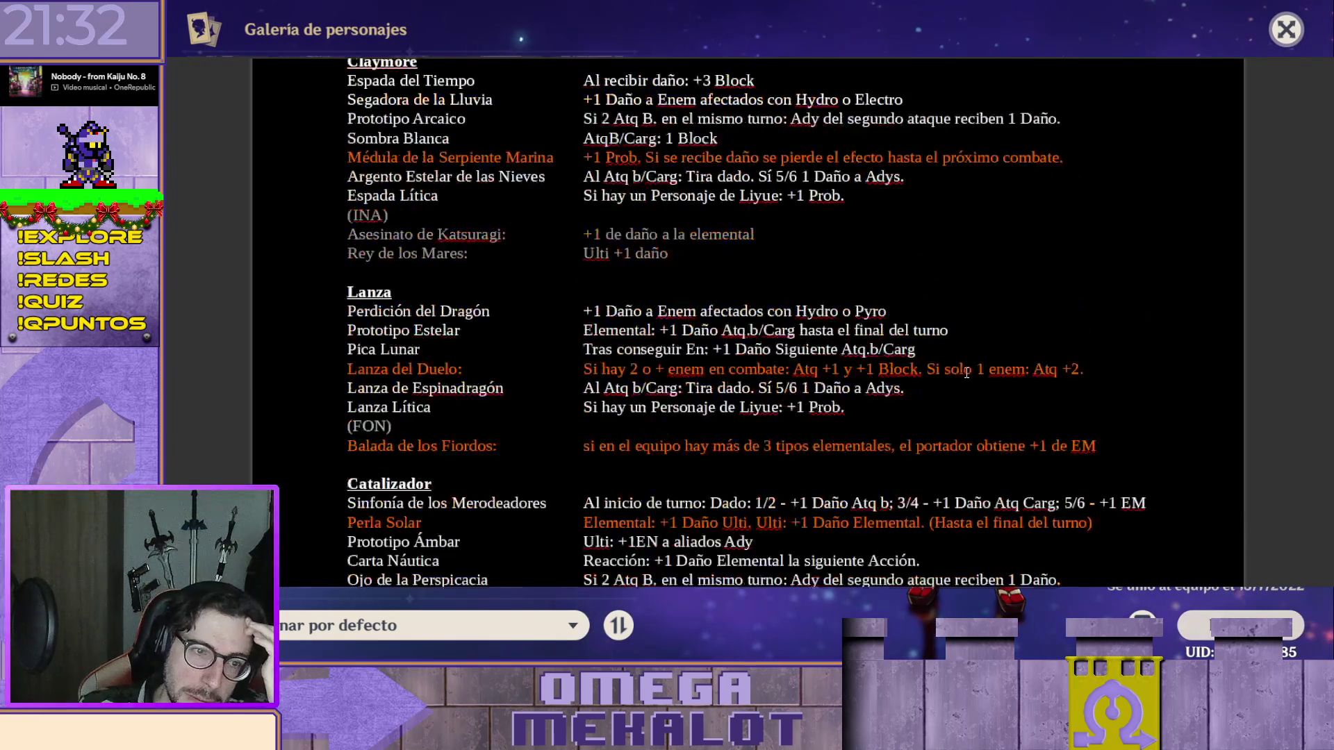
scroll(955, 393, up, 4)
scroll(956, 392, up, 4)
scroll(960, 398, up, 5)
scroll(960, 397, up, 1)
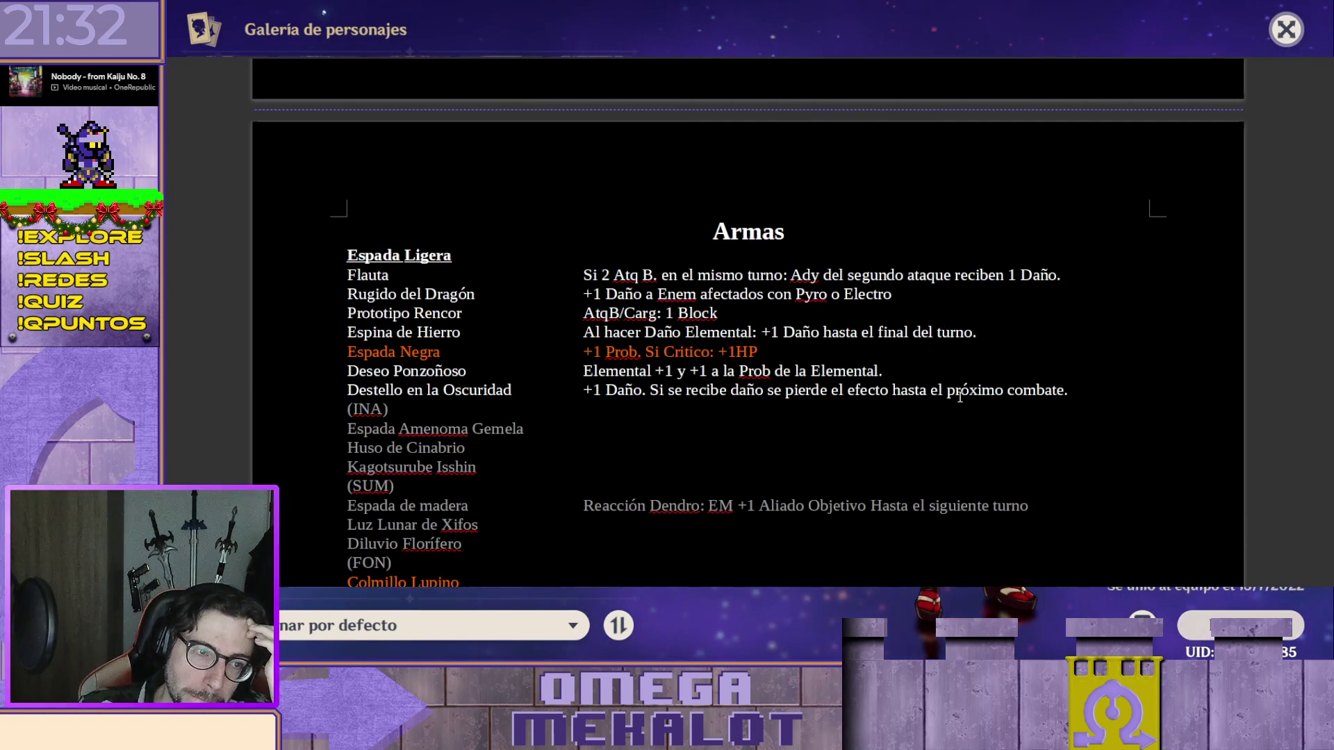
scroll(960, 397, up, 7)
scroll(960, 396, down, 8)
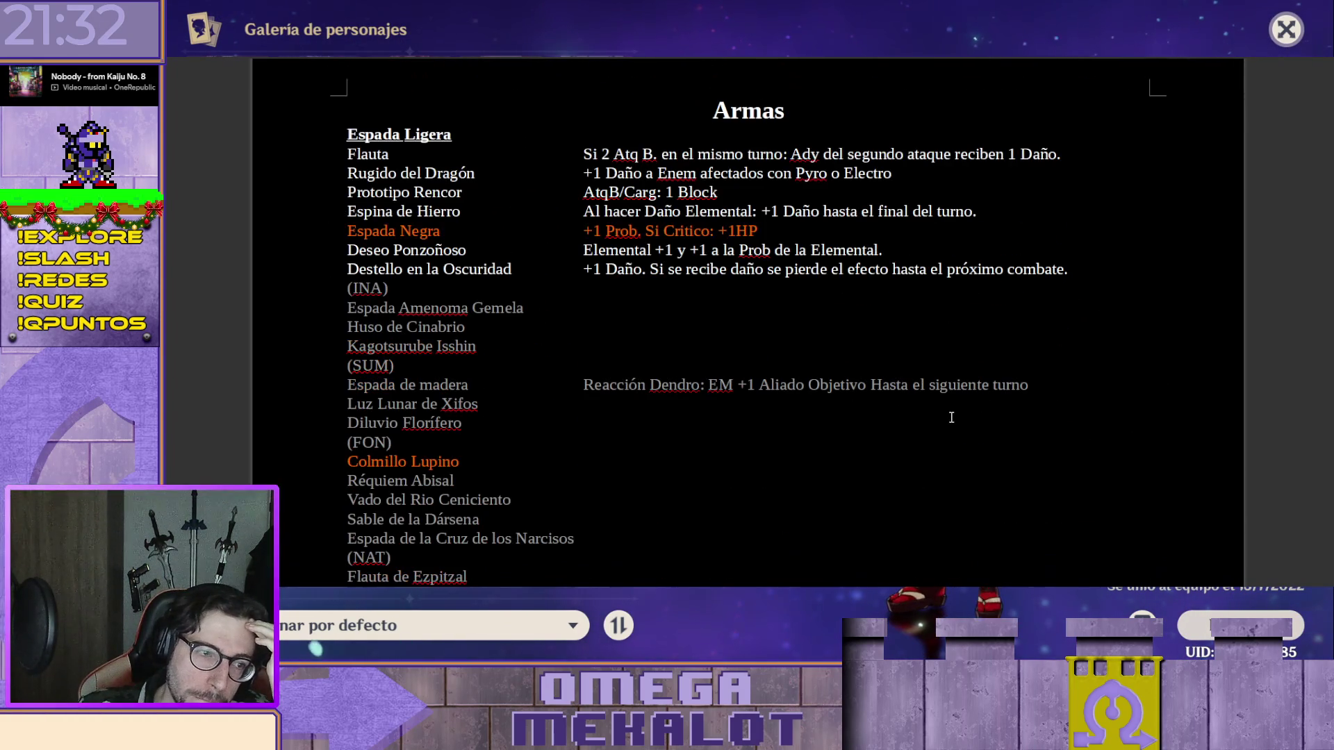
scroll(953, 421, down, 3)
scroll(949, 419, down, 3)
scroll(948, 419, up, 5)
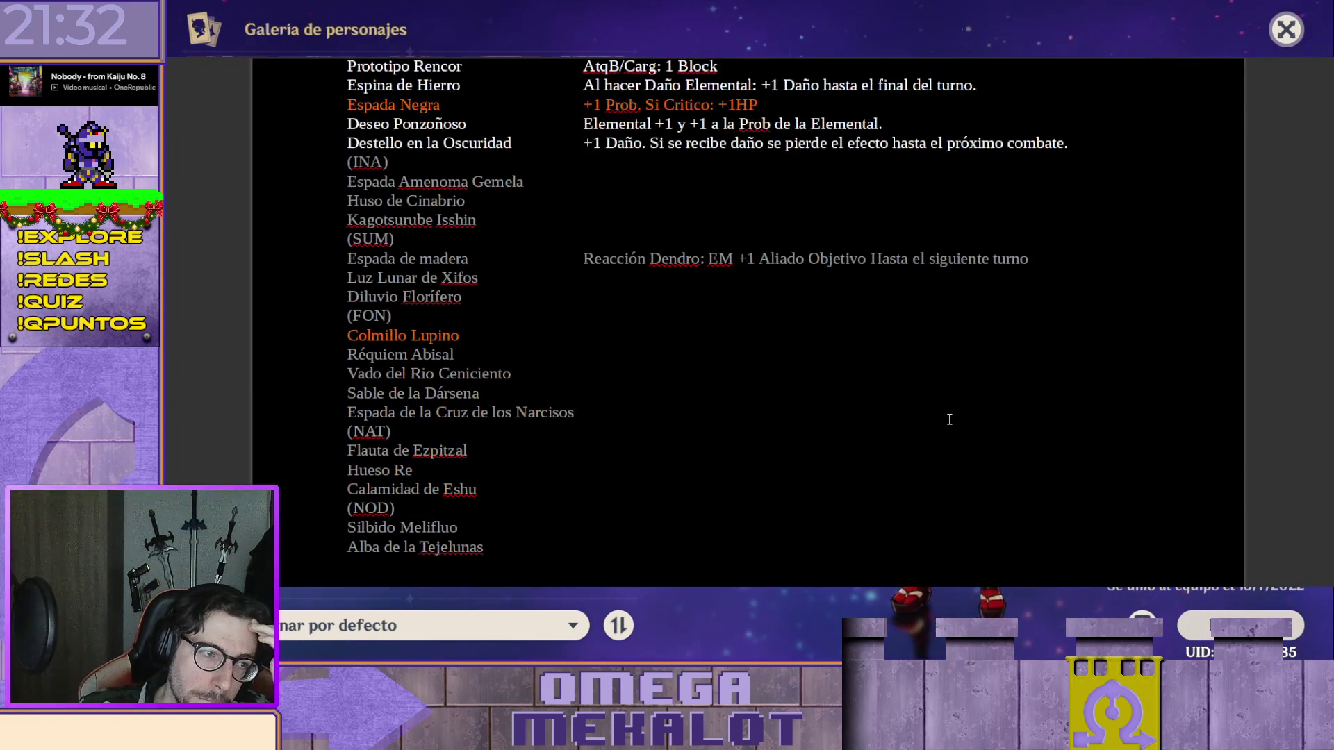
scroll(809, 377, up, 3)
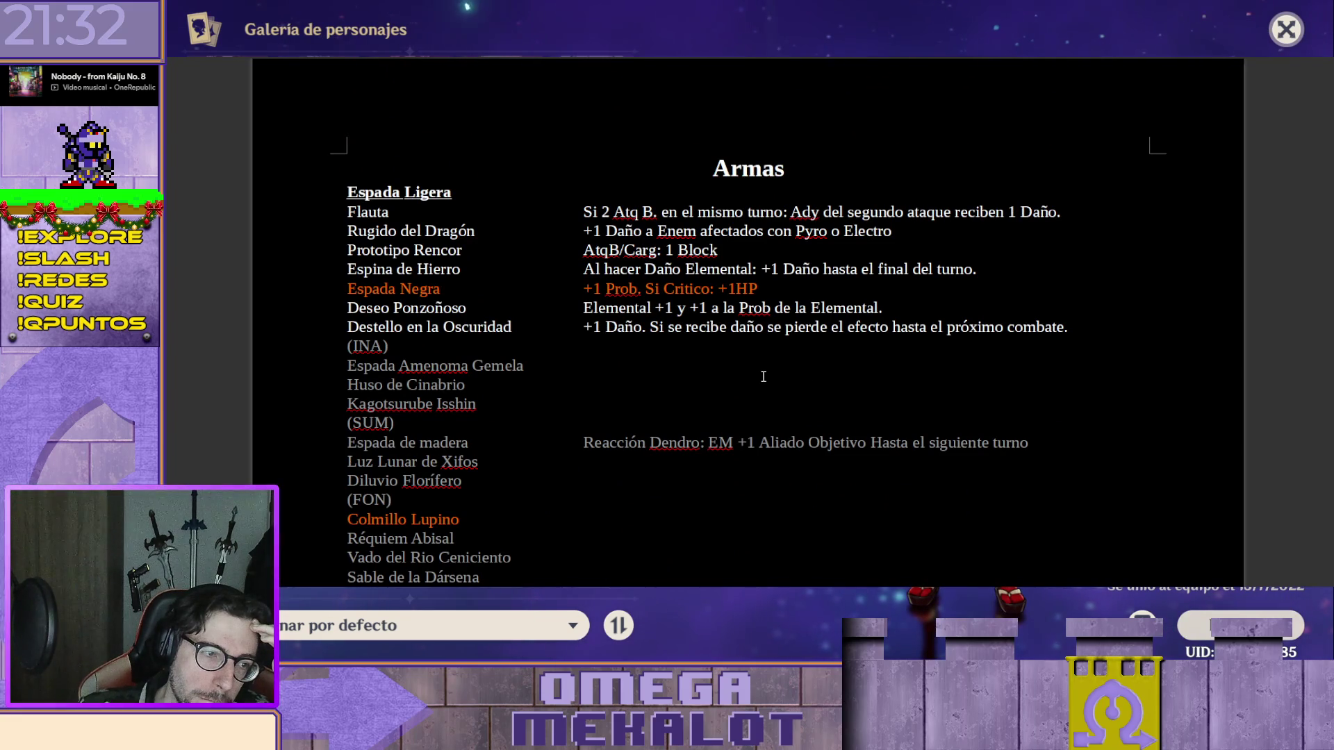
scroll(765, 376, down, 3)
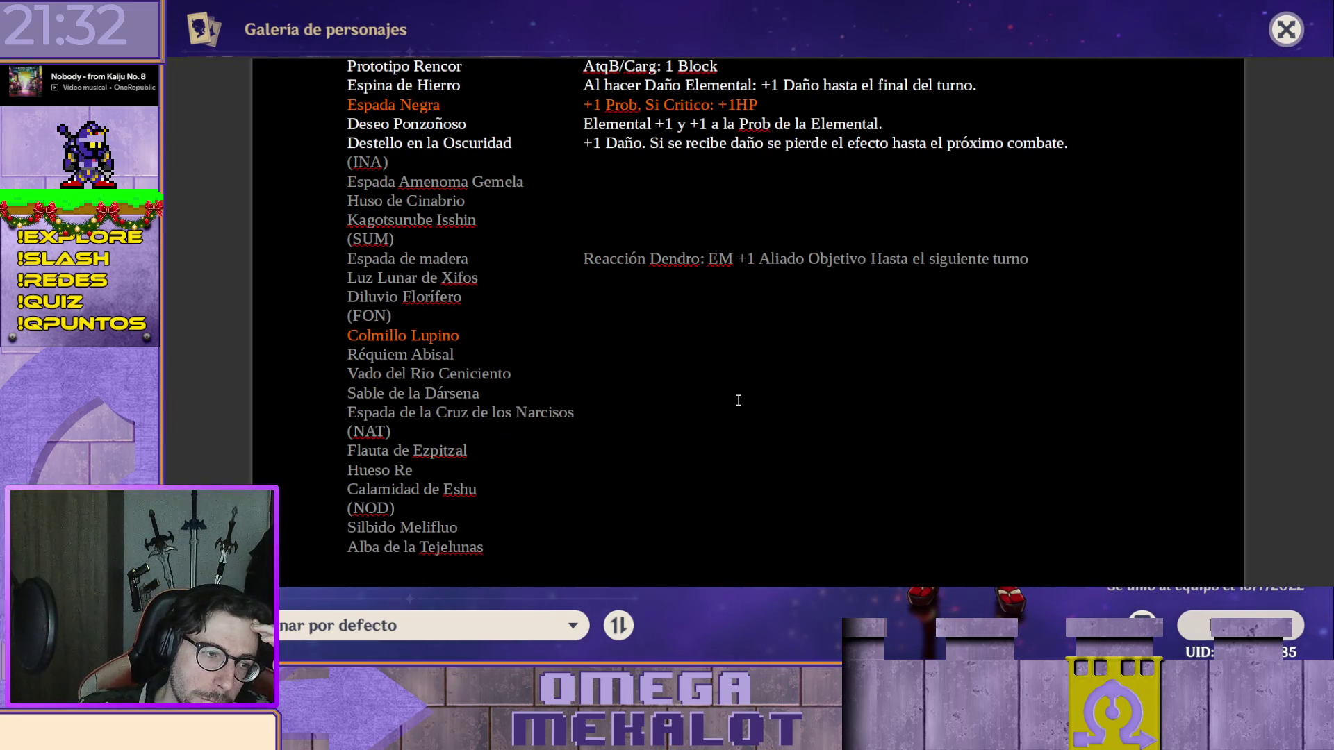
scroll(738, 400, up, 2)
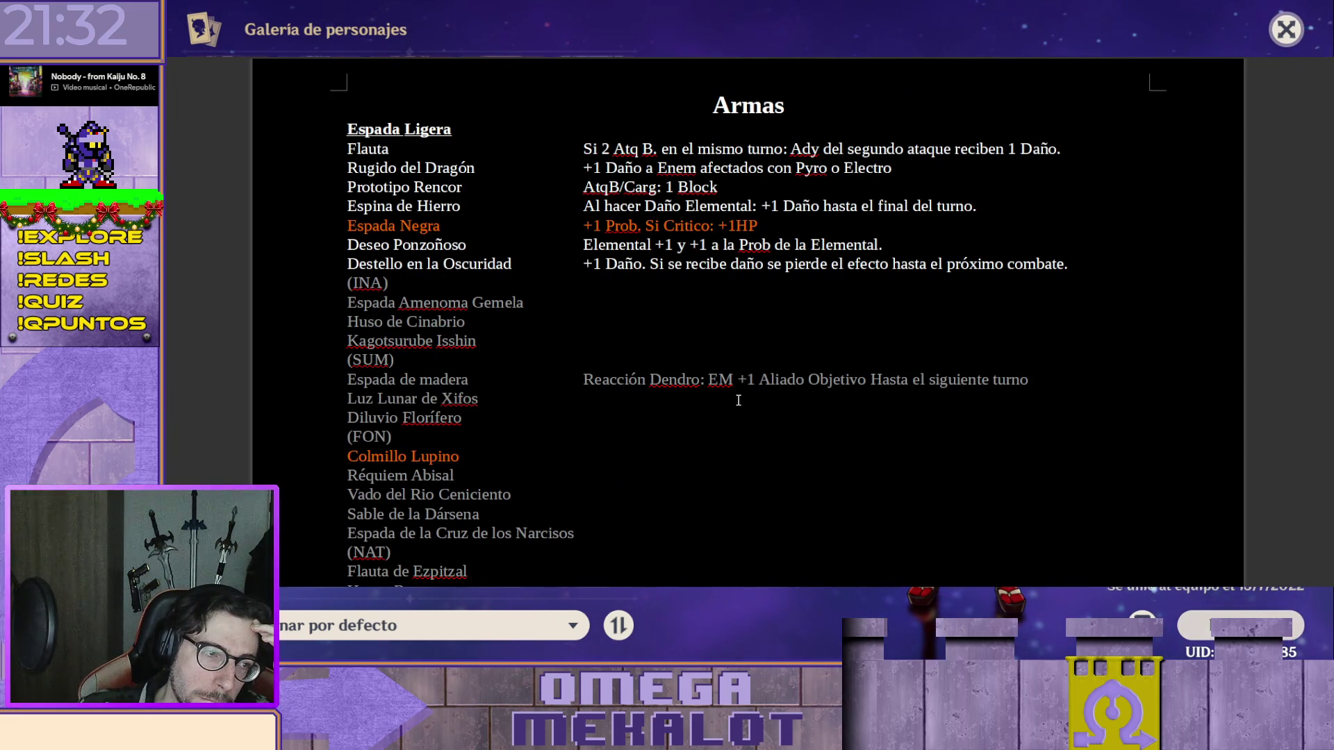
scroll(738, 400, down, 3)
scroll(736, 396, up, 5)
scroll(733, 397, up, 5)
scroll(719, 392, up, 6)
scroll(698, 386, up, 6)
scroll(675, 378, up, 7)
scroll(676, 378, up, 5)
scroll(563, 365, up, 2)
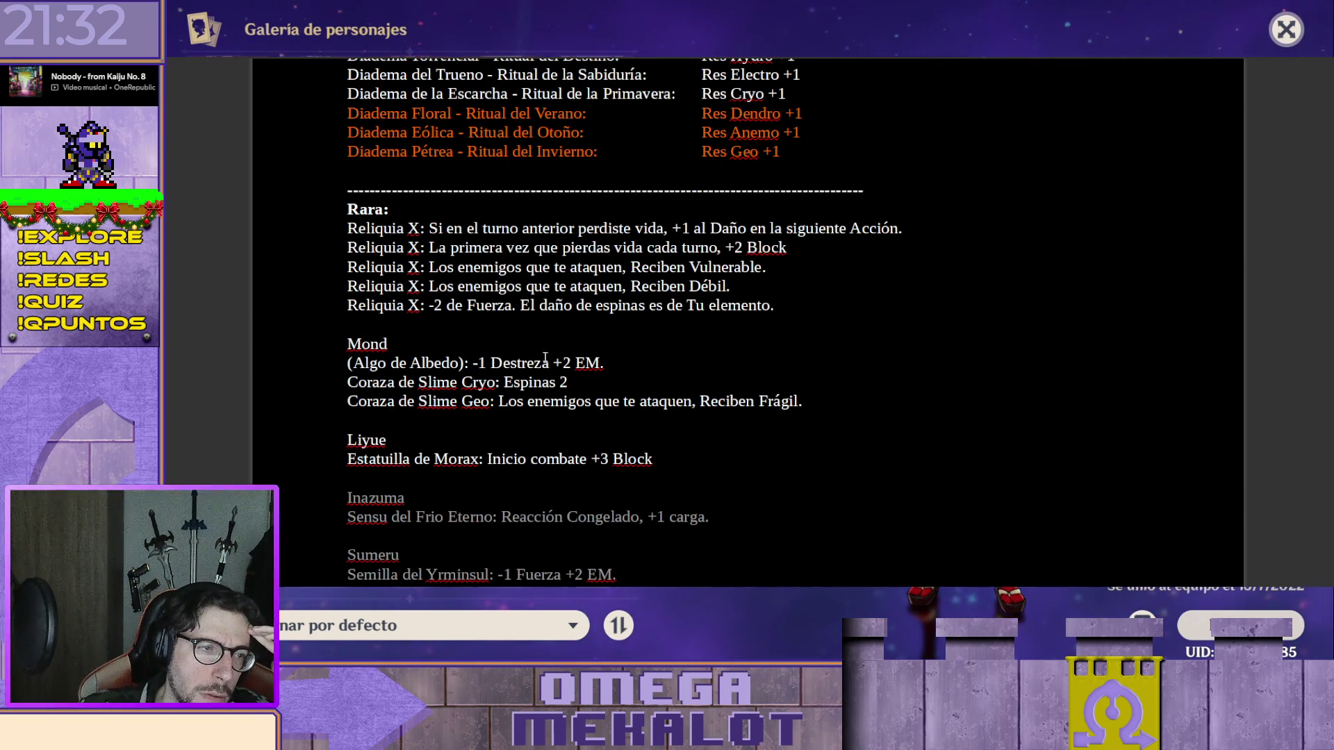
Delete the Mond and Liyue headings and add blank lines above Inazuma.
double_click(418, 342)
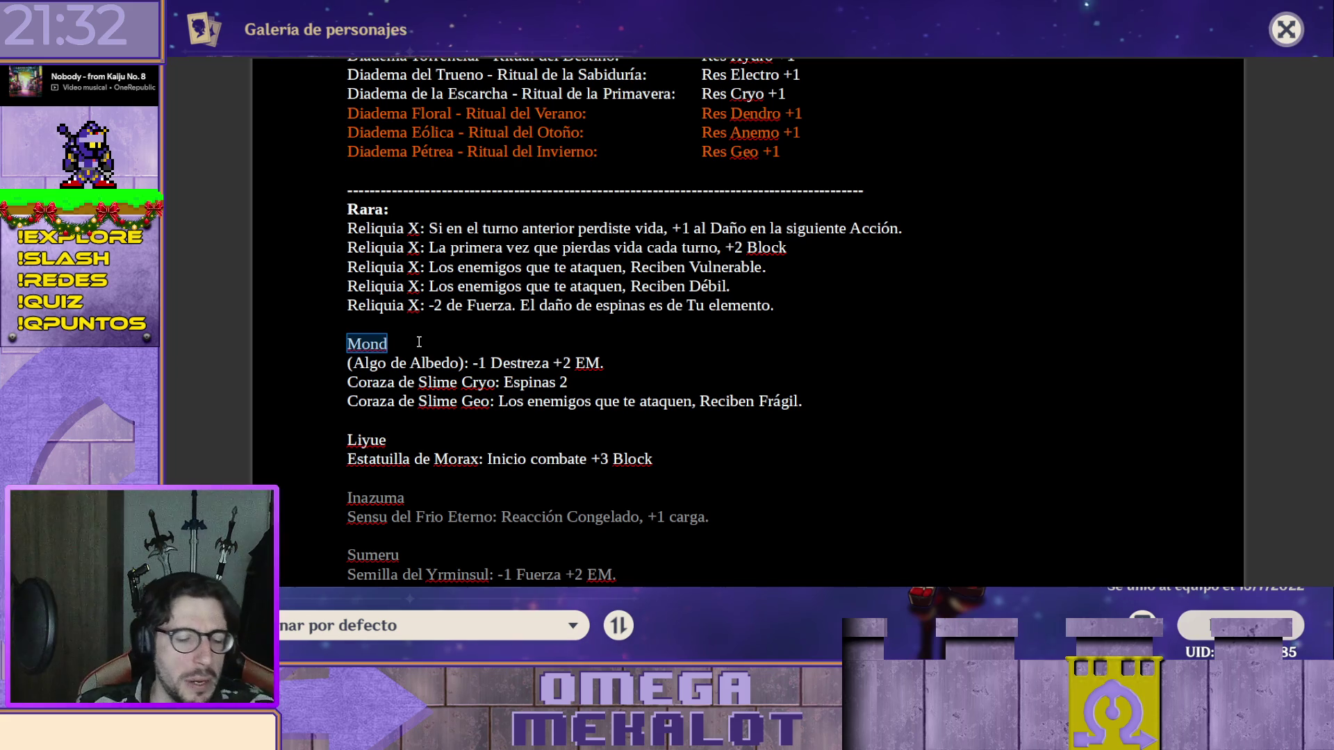
click(402, 442)
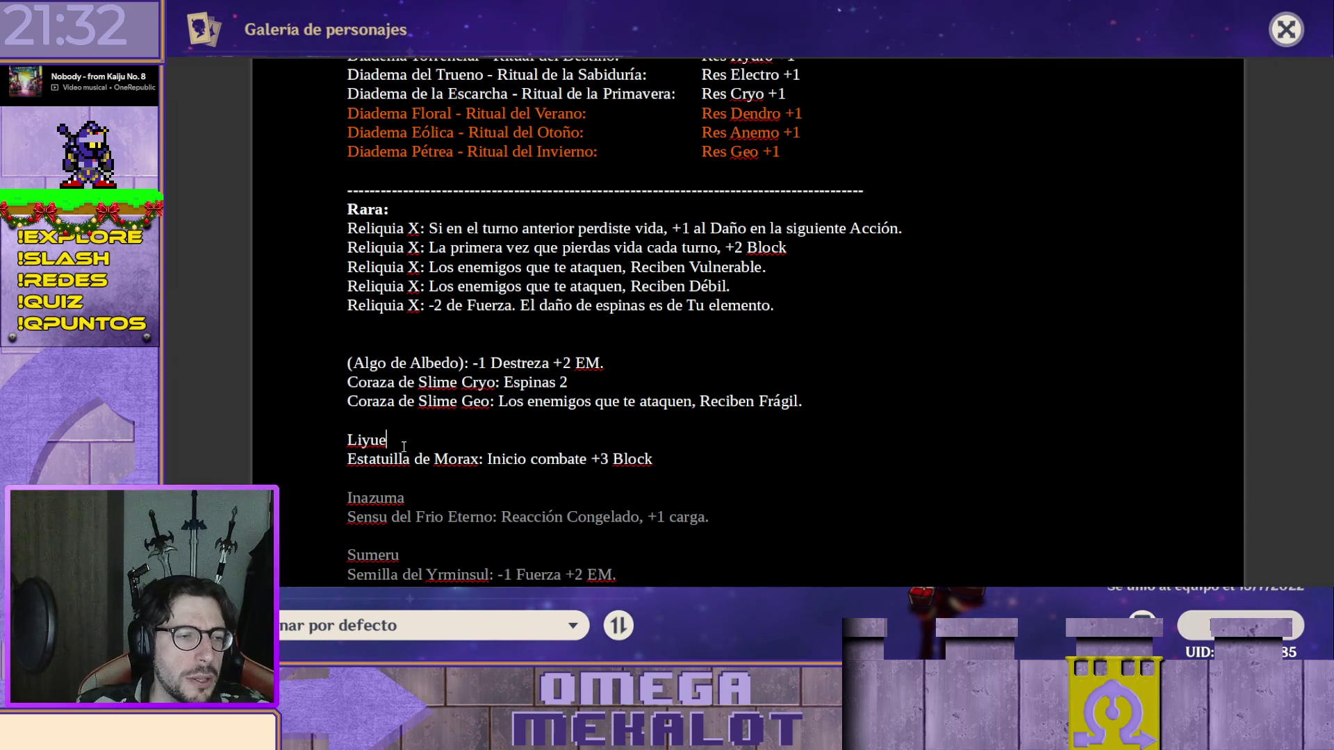
key(BackSpace)
key(BackSpace)
key(BackSpace)
key(BackSpace)
key(BackSpace)
key(BackSpace)
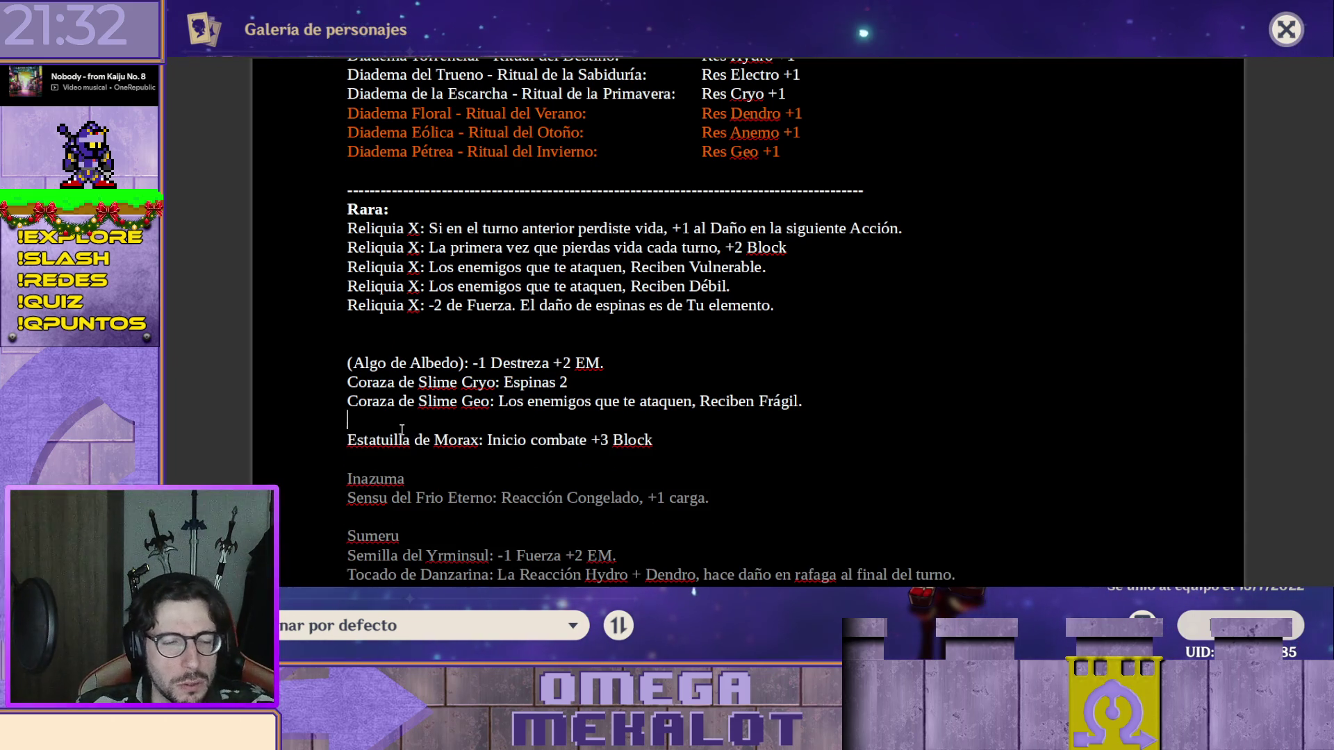
click(417, 470)
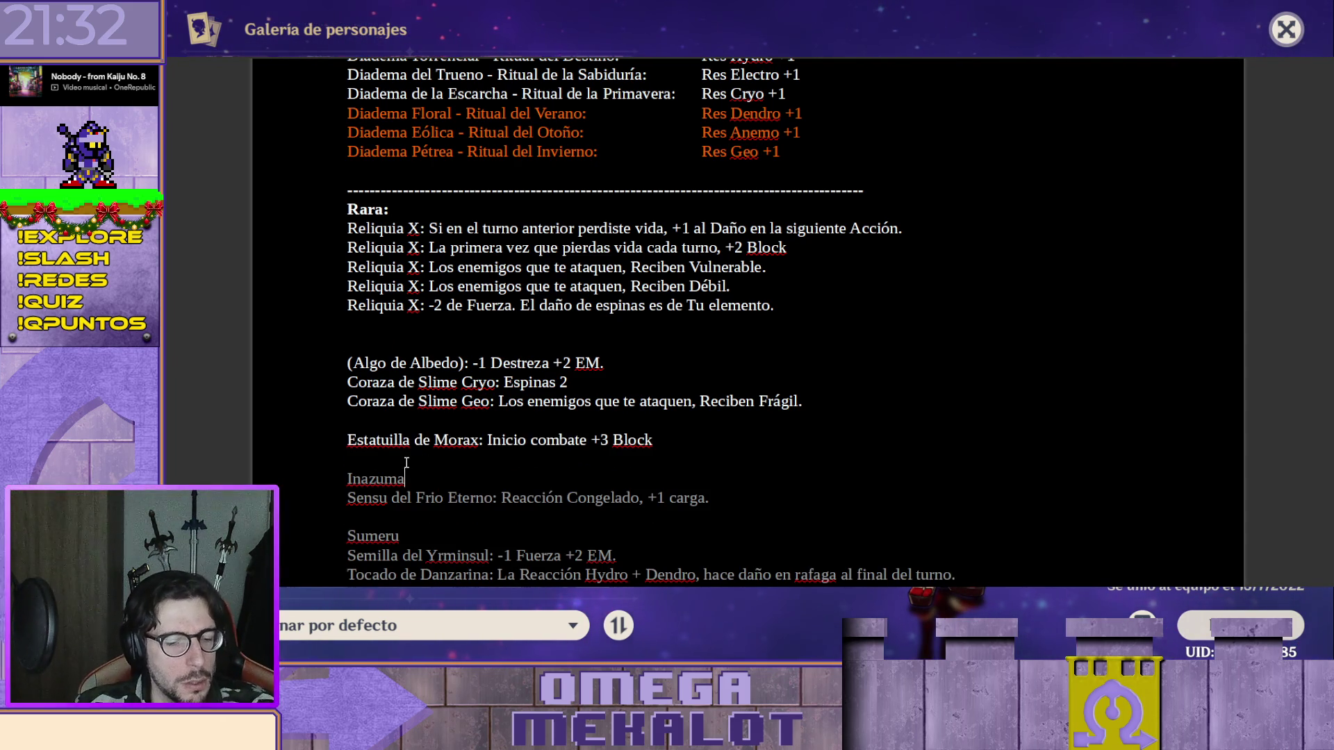
scroll(417, 448, down, 1)
scroll(469, 427, down, 4)
scroll(528, 407, down, 3)
scroll(528, 407, down, 2)
scroll(529, 407, up, 5)
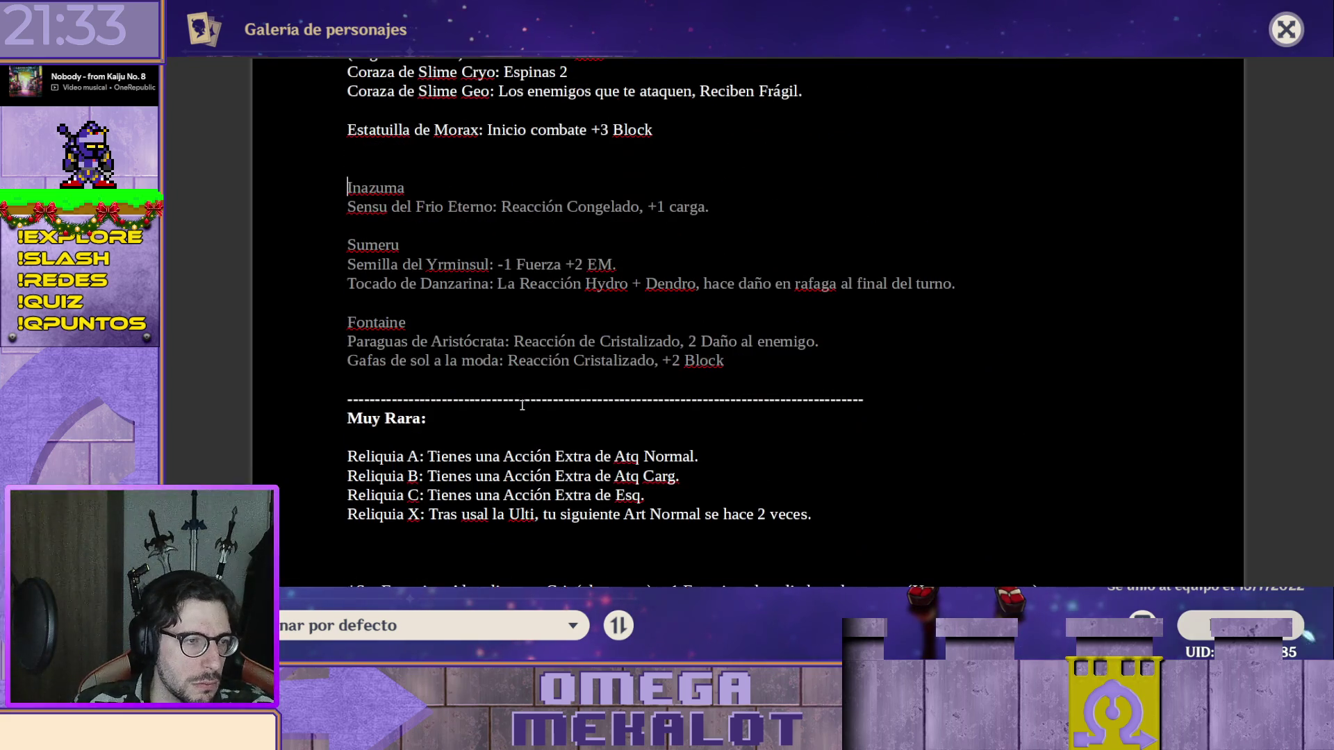
scroll(350, 422, up, 2)
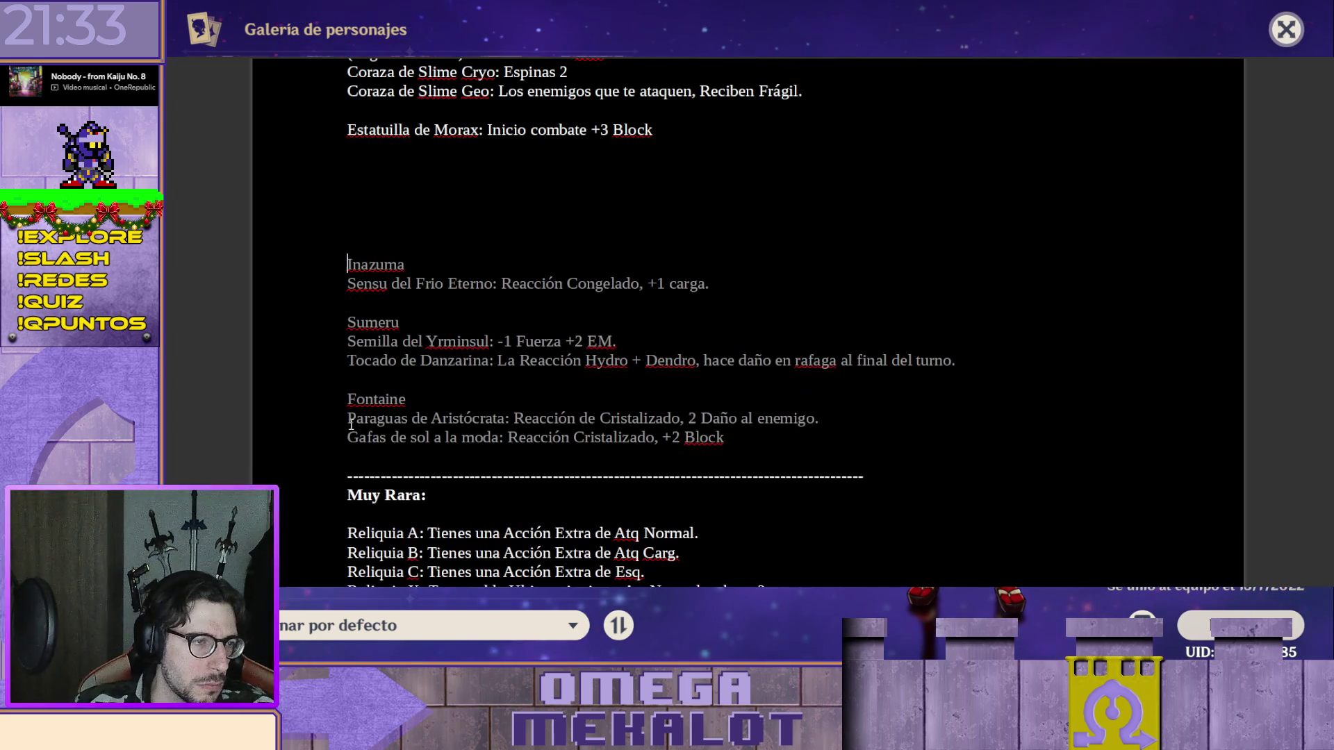
scroll(498, 348, up, 4)
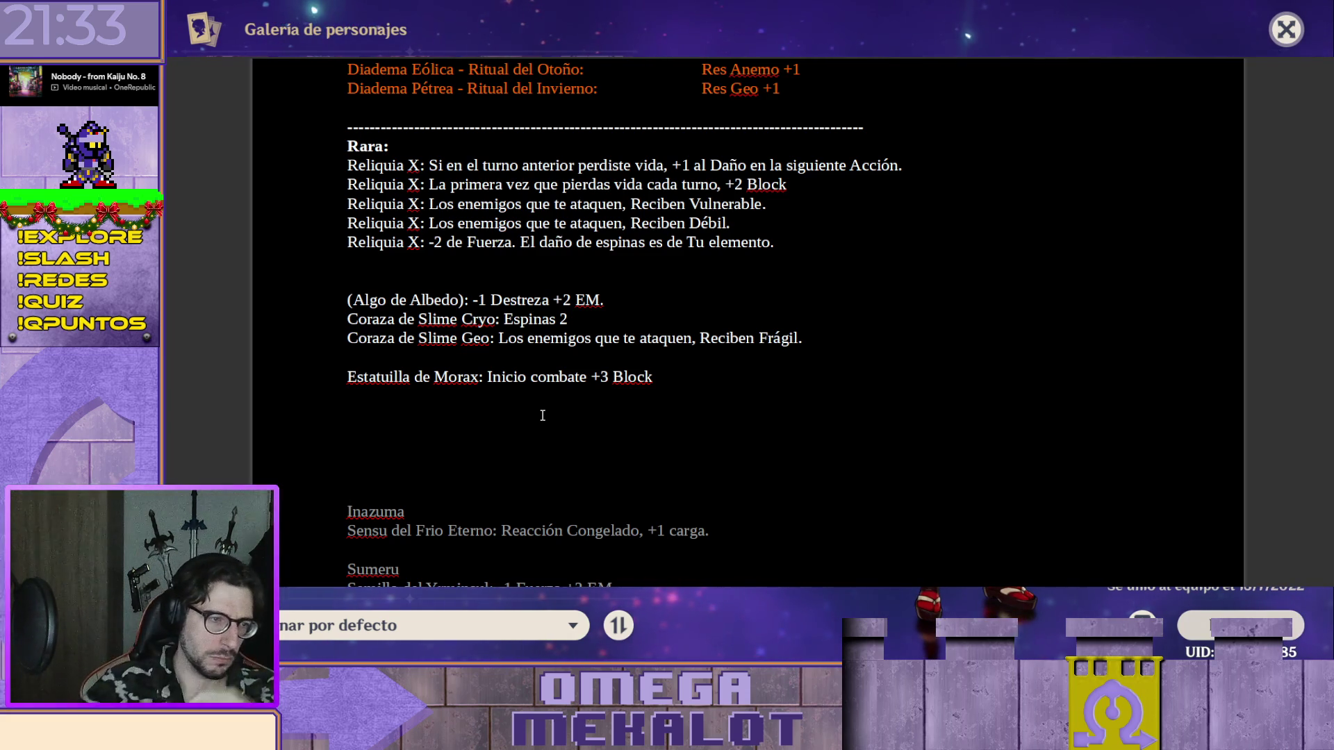
double_click(376, 379)
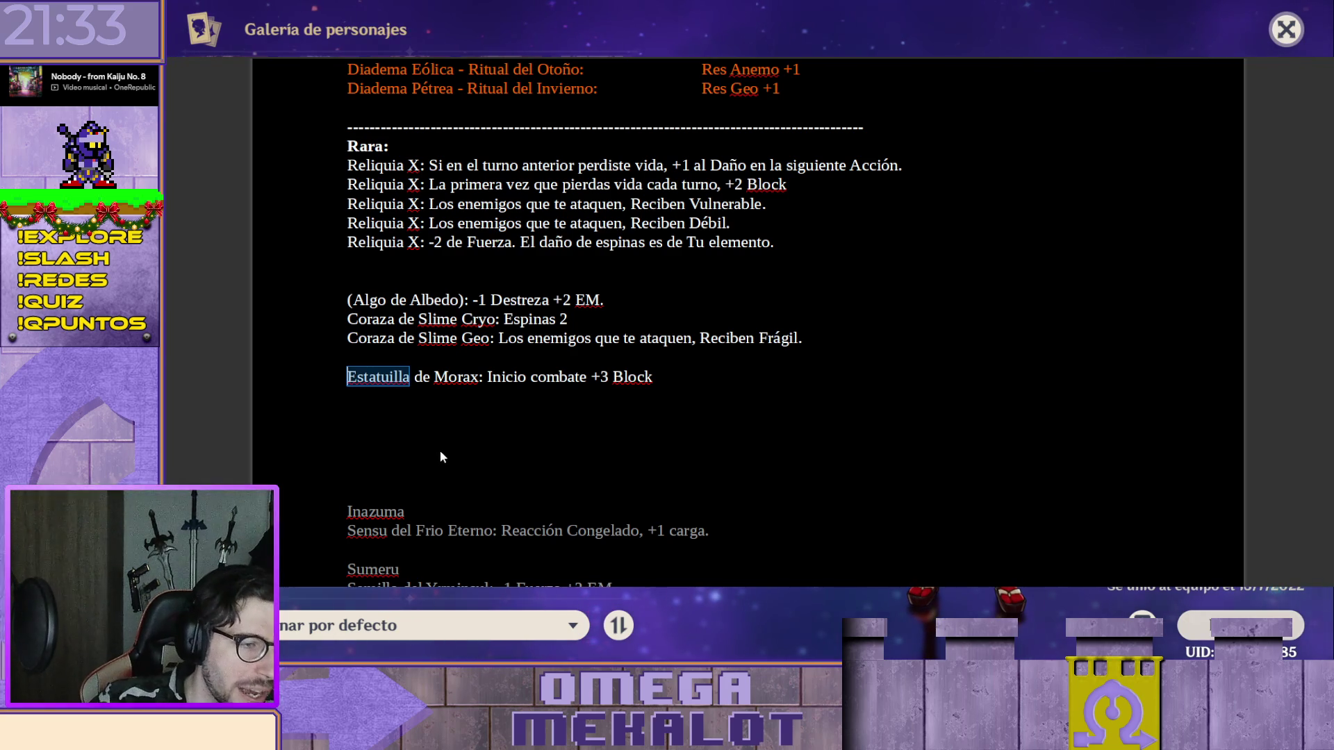
click(416, 455)
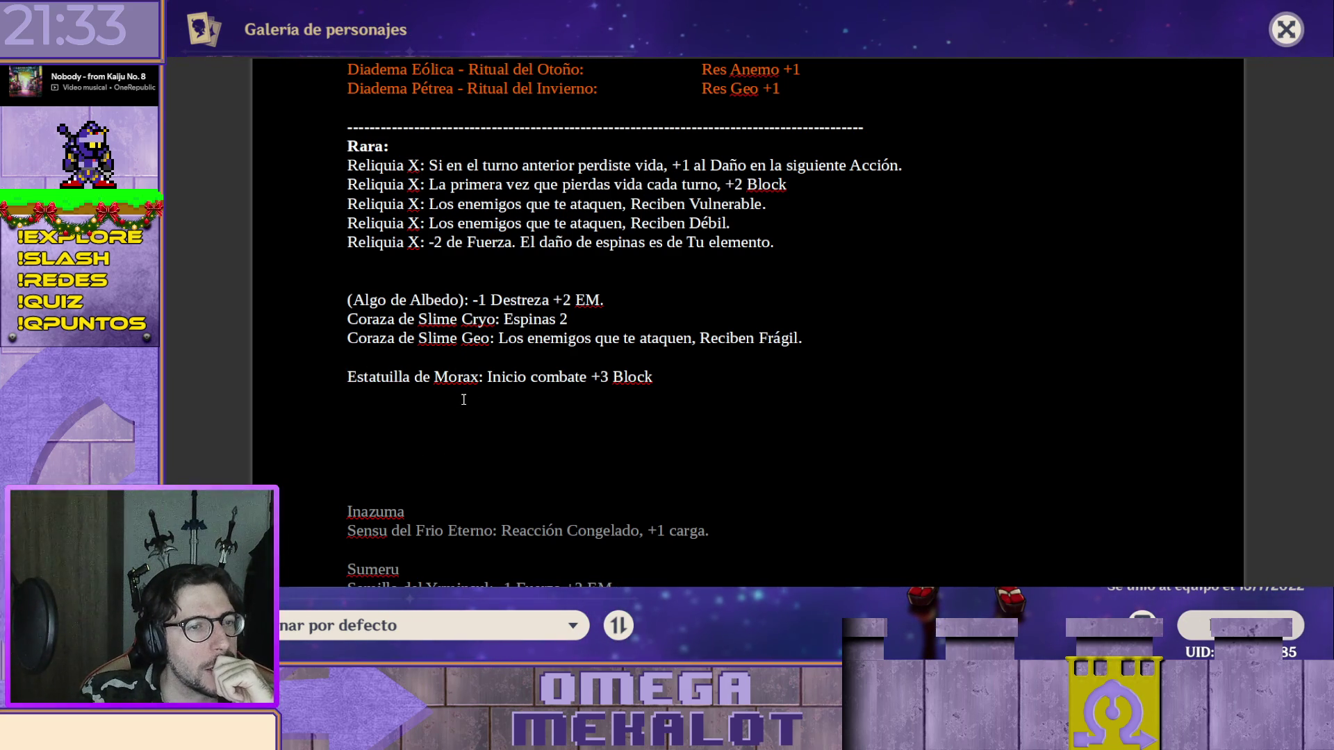
scroll(463, 400, up, 1)
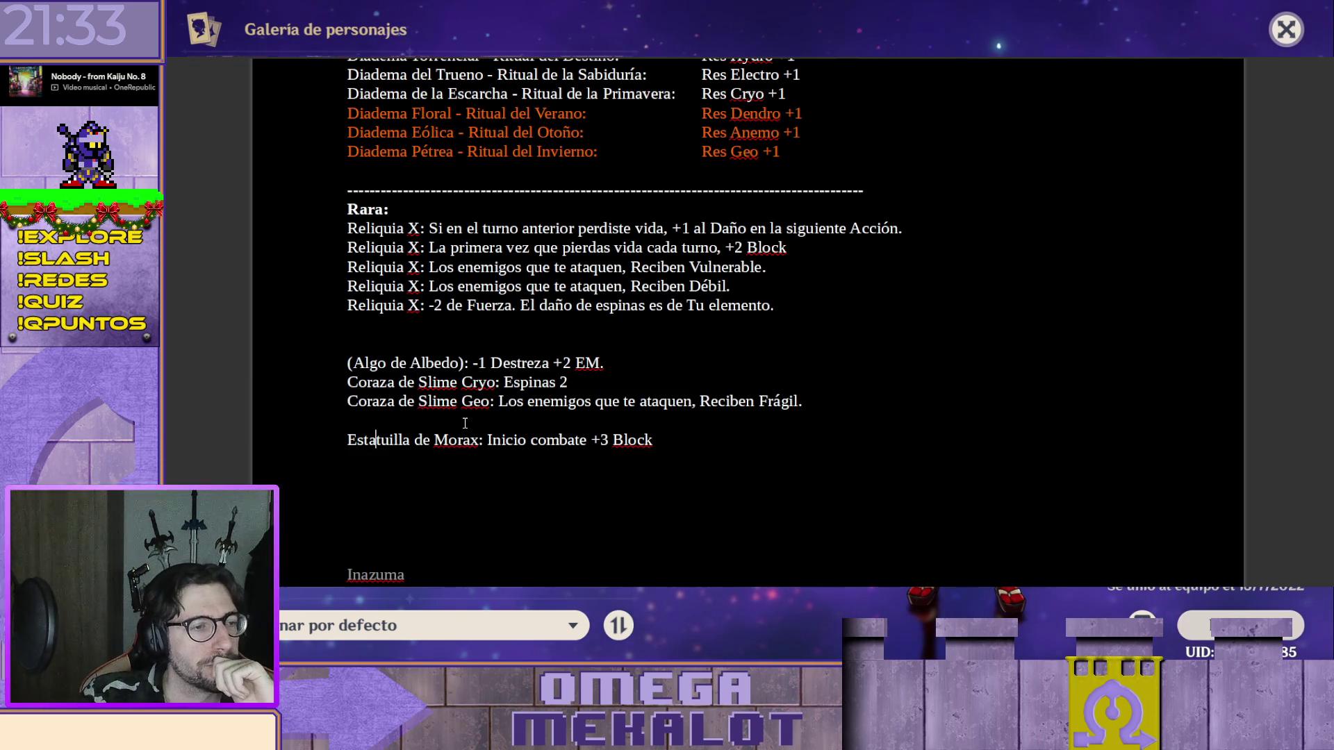
scroll(462, 420, down, 3)
scroll(474, 410, down, 2)
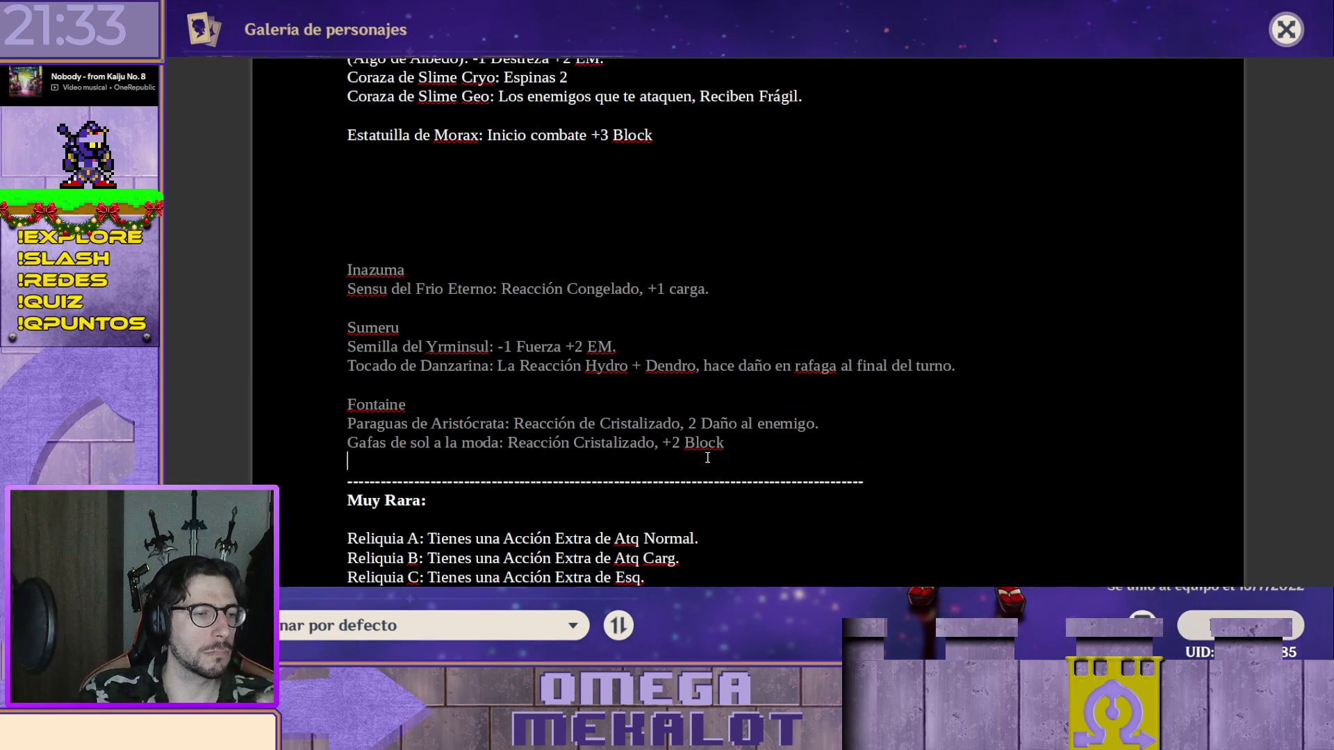
text(Pegatin)
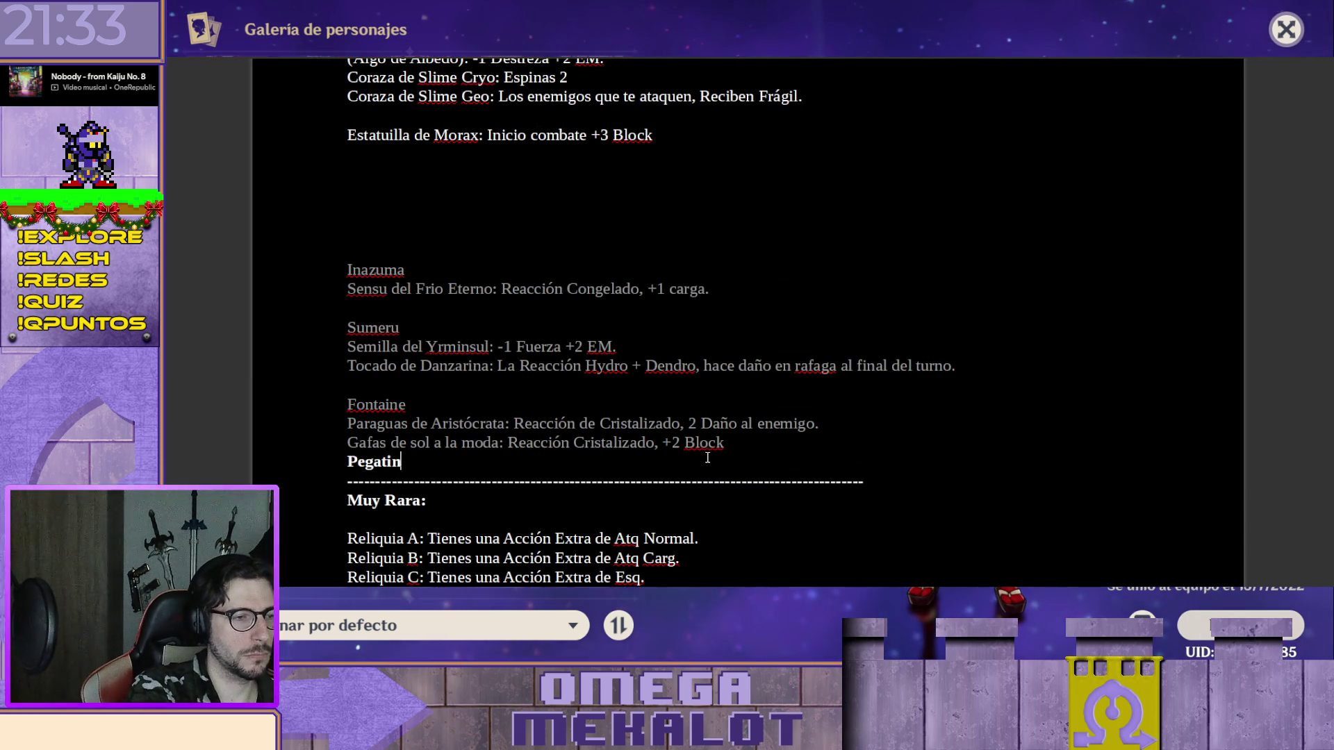
text(a de Melusina:)
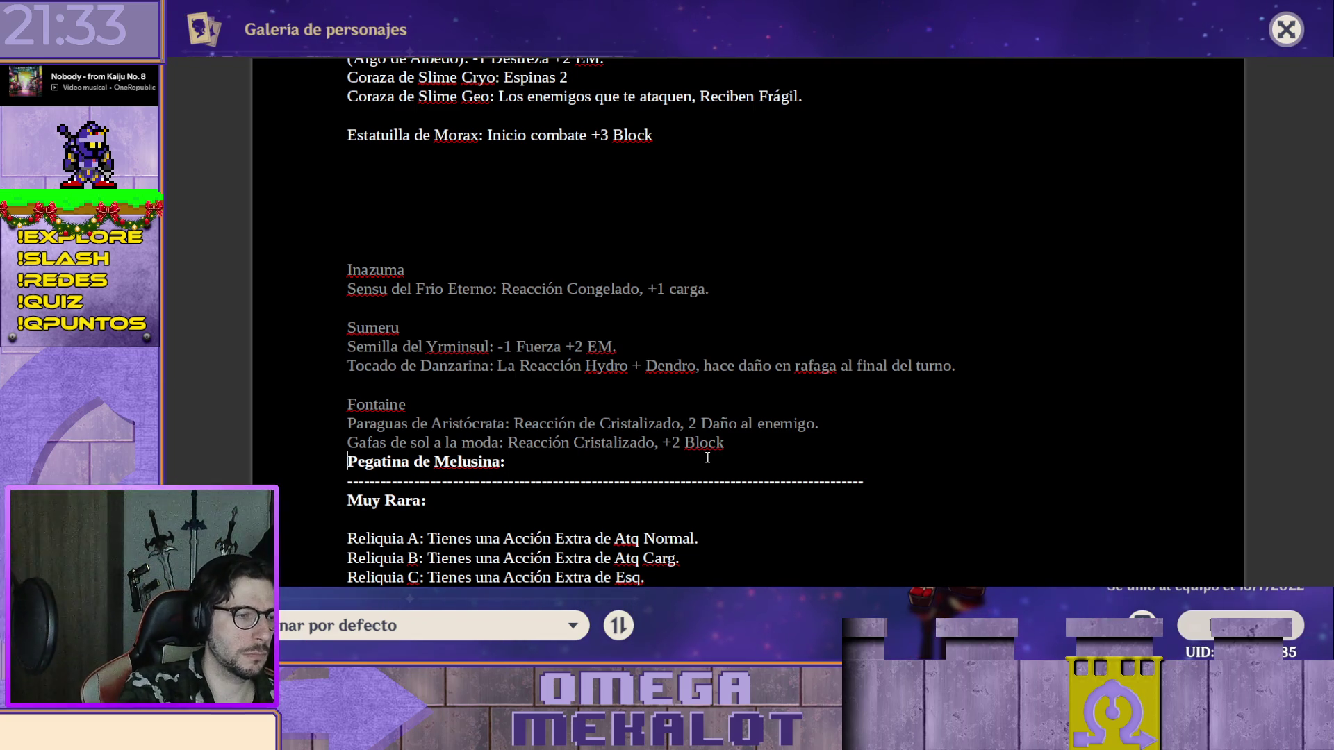
Make the new 'Pegatina de Melusina:' line plain, non-bold text with a blank line below.
key(Return)
key(shift+Up)
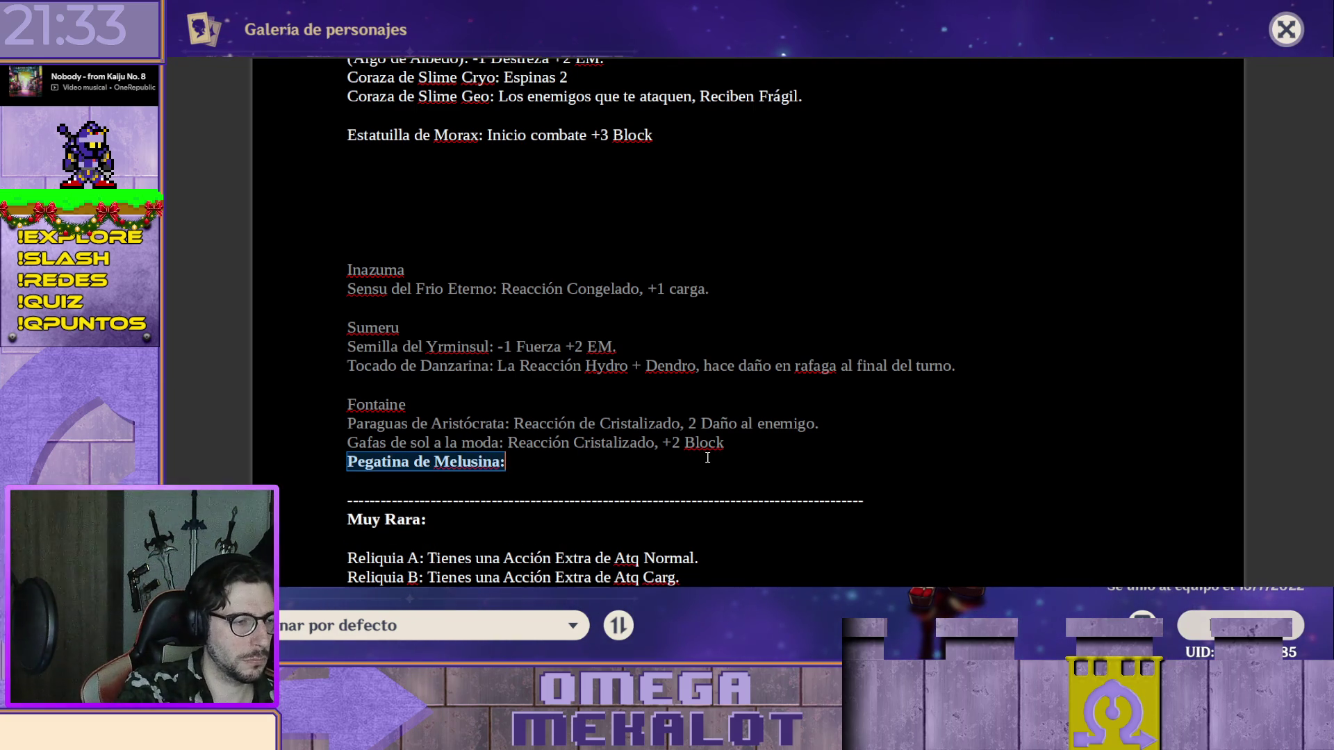
key(ctrl+b)
key(ctrl+z)
key(ctrl+y)
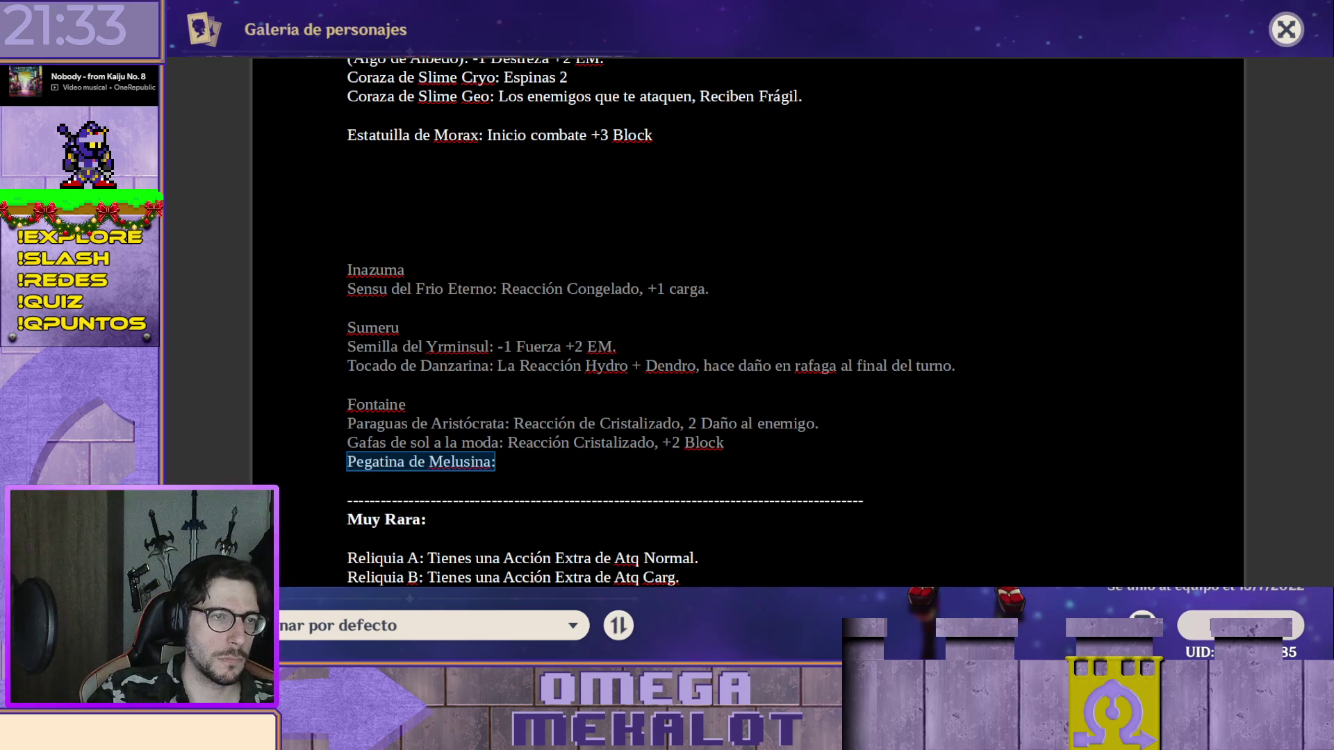
click(542, 382)
scroll(552, 388, up, 1)
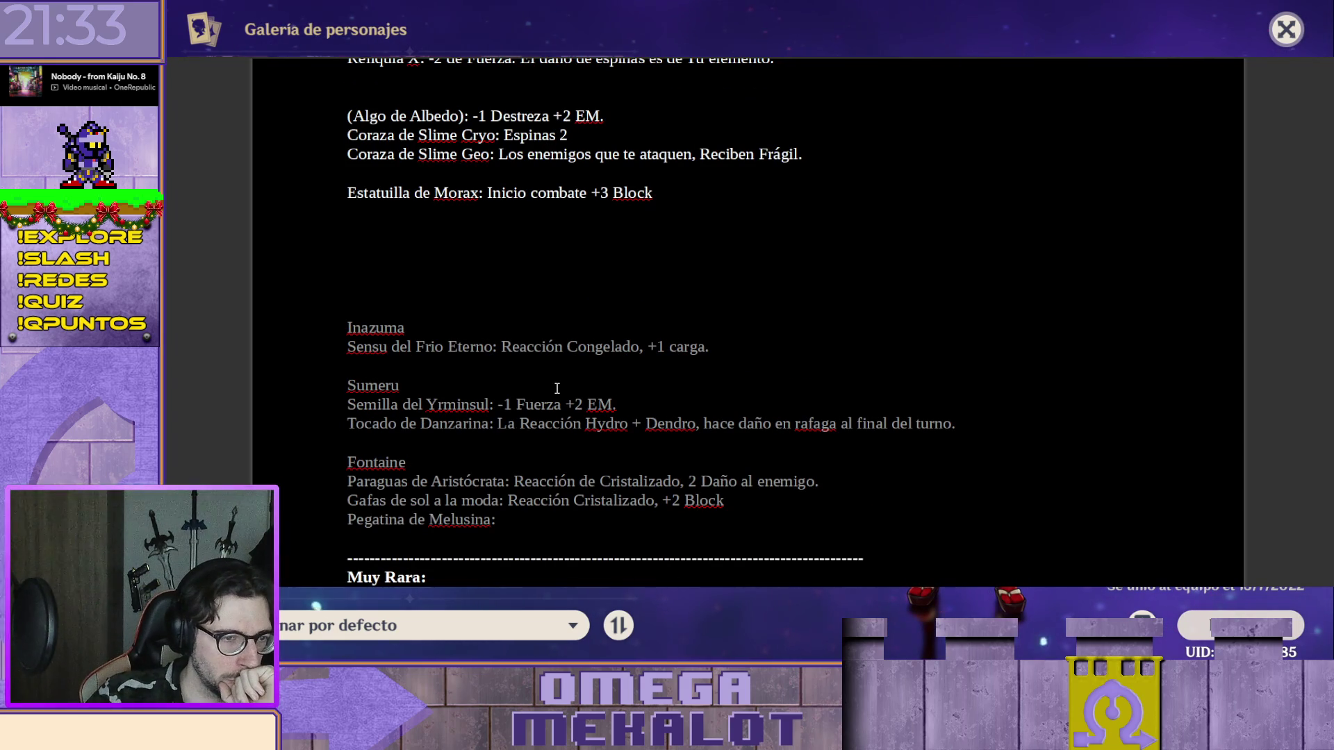
scroll(613, 364, up, 1)
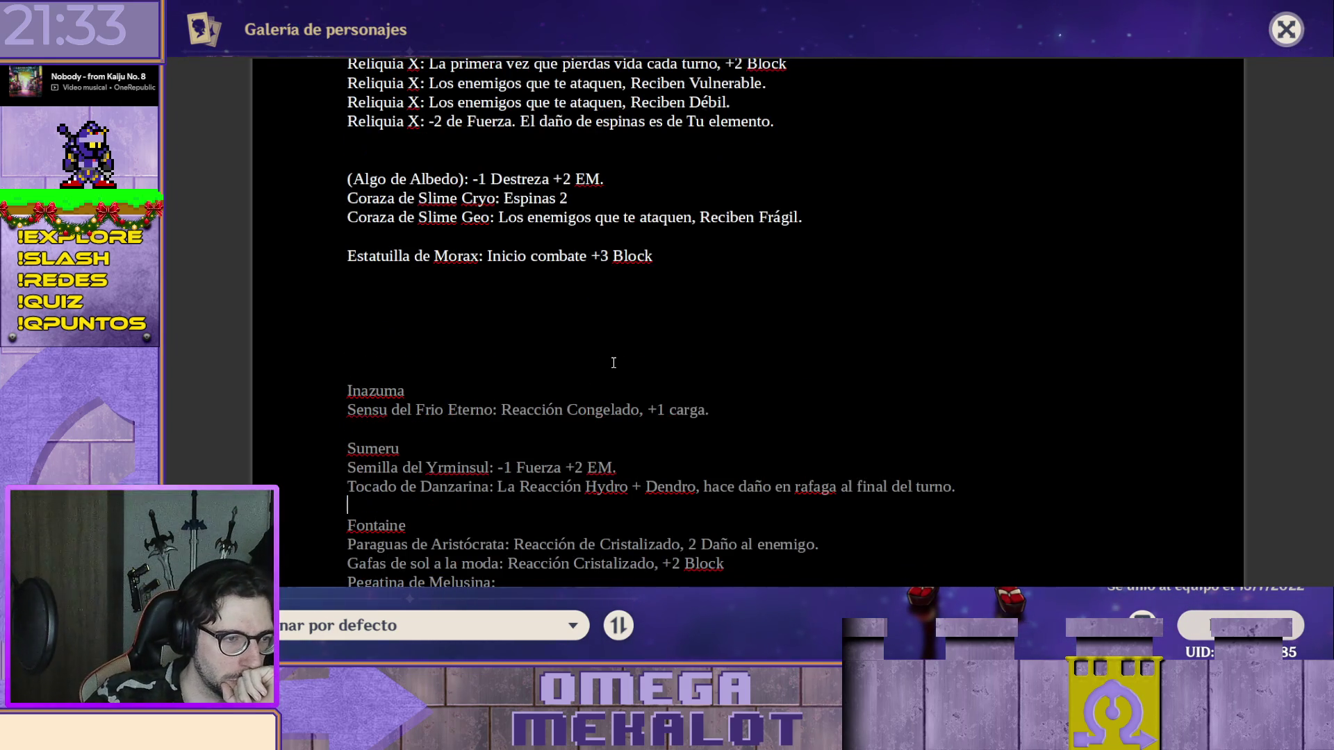
scroll(570, 388, up, 1)
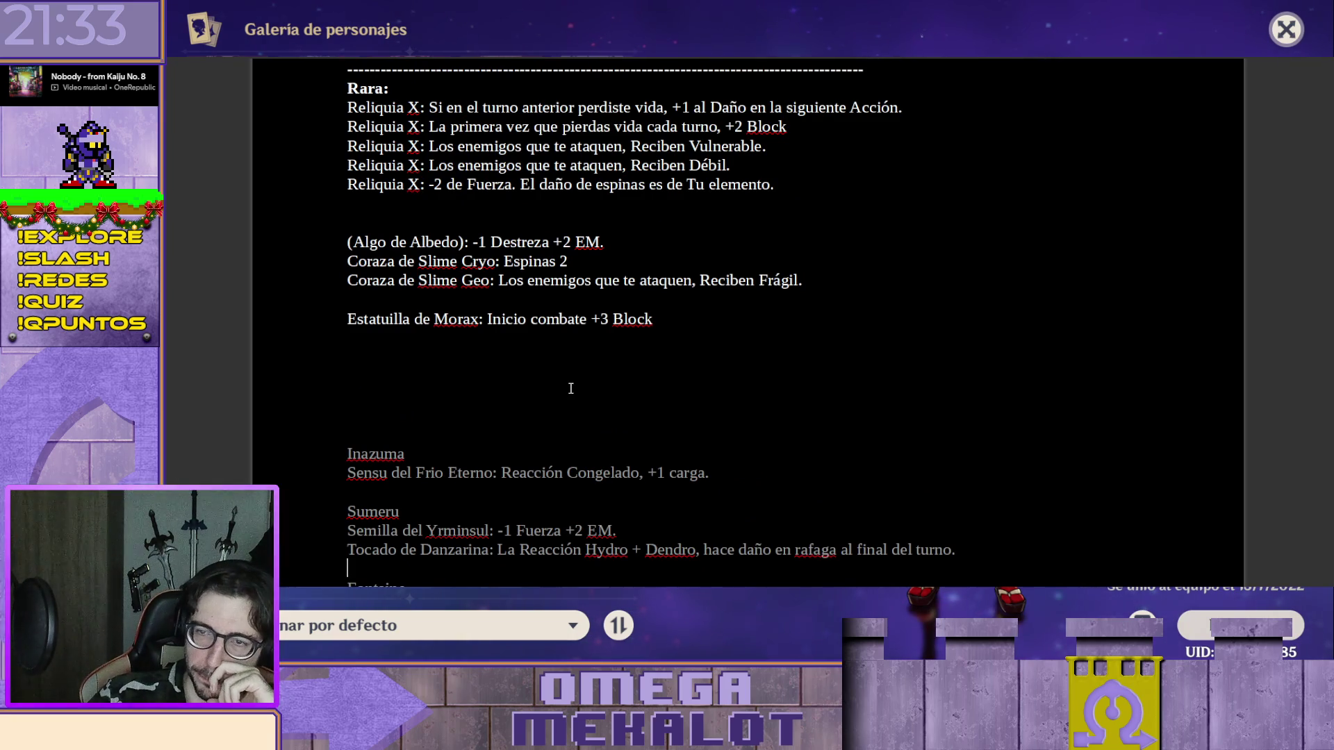
scroll(594, 373, down, 2)
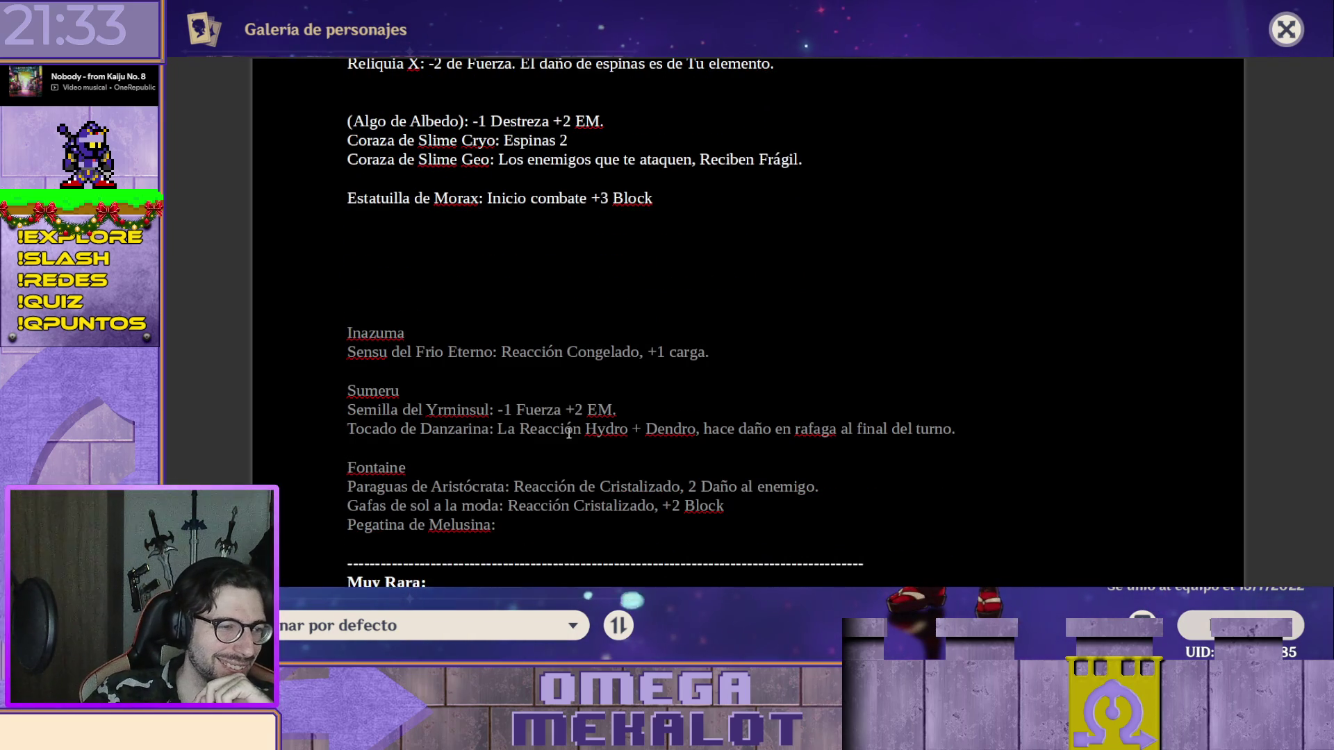
scroll(564, 459, up, 1)
scroll(979, 276, down, 5)
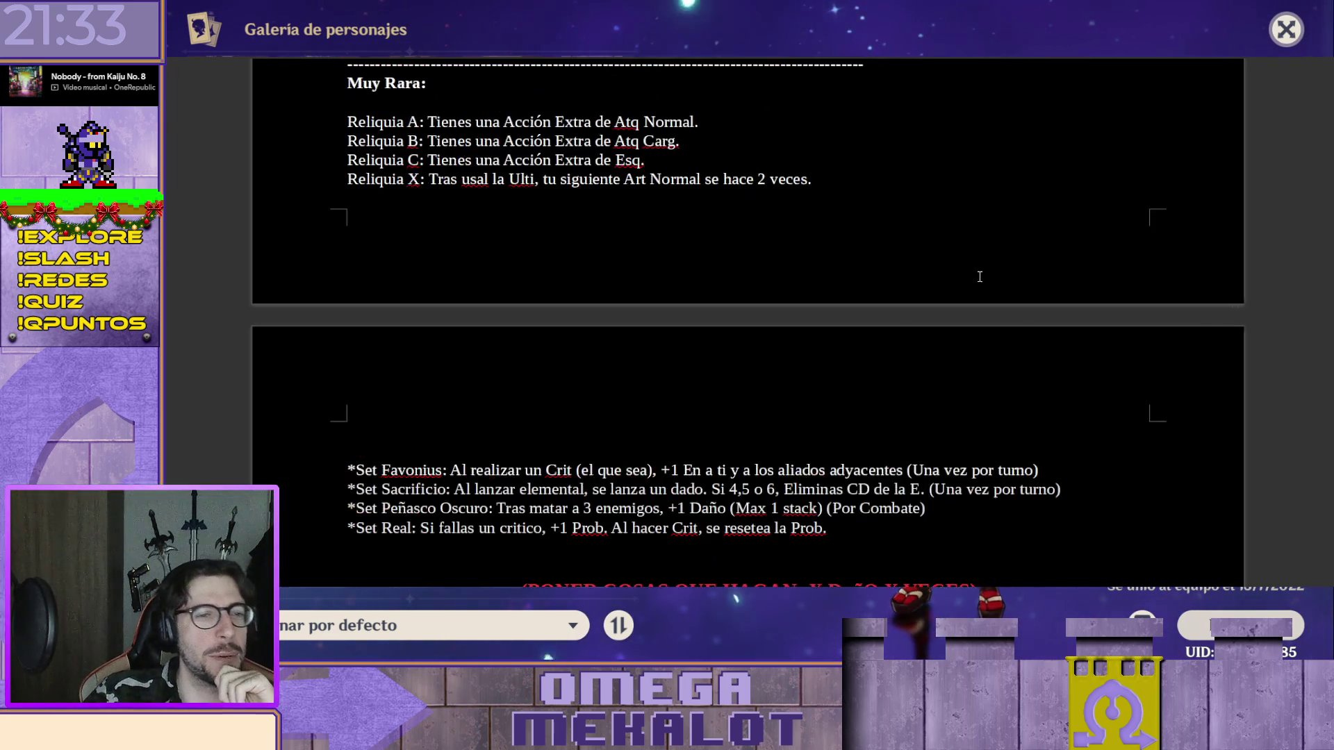
scroll(978, 276, down, 5)
scroll(979, 276, down, 5)
scroll(979, 283, down, 5)
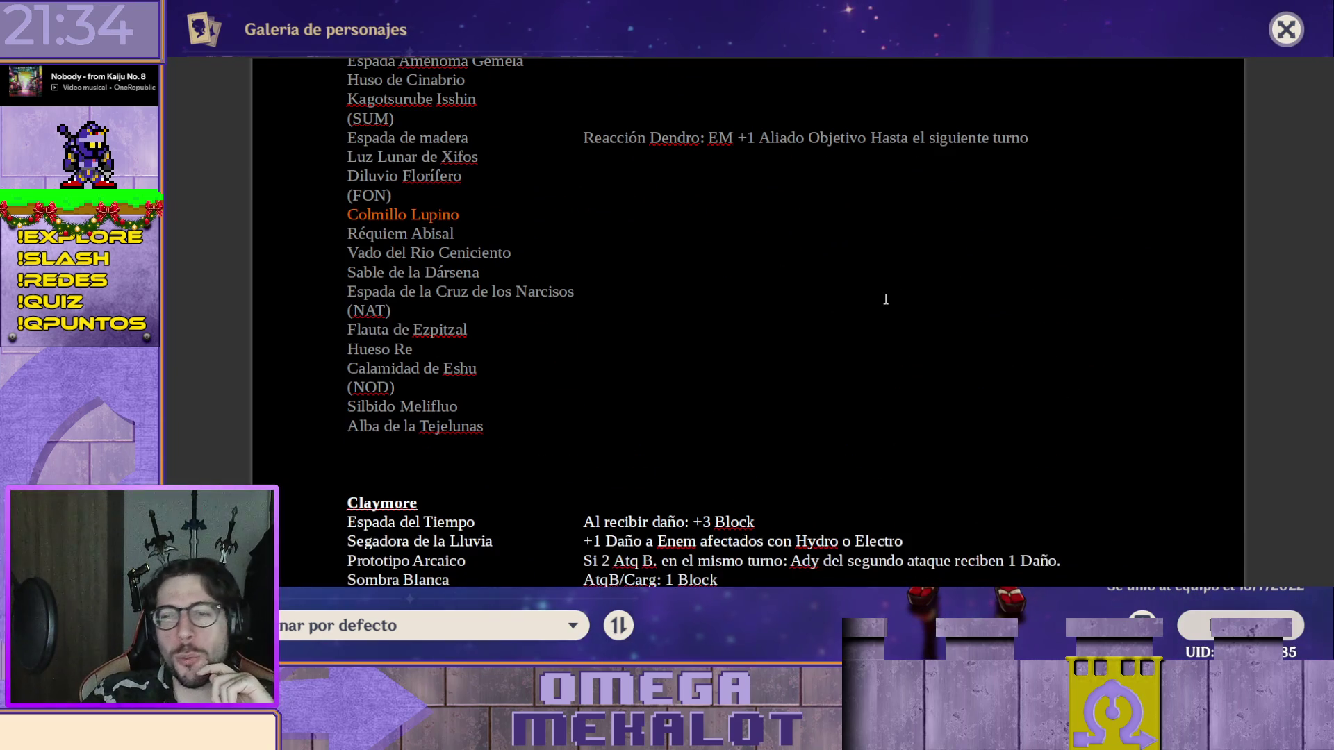
scroll(899, 298, up, 5)
scroll(897, 295, up, 5)
scroll(886, 288, up, 5)
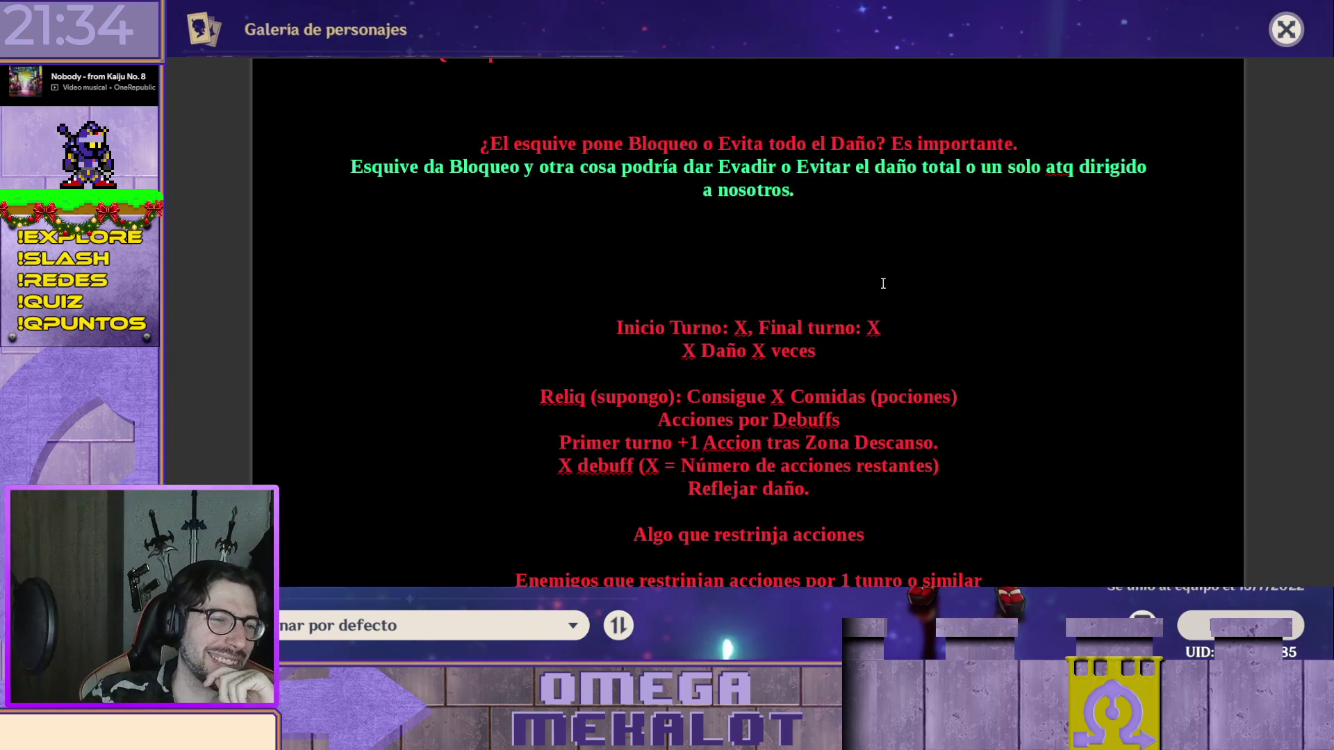
scroll(871, 279, up, 5)
scroll(872, 278, up, 5)
scroll(863, 288, up, 5)
scroll(864, 313, up, 5)
scroll(519, 317, up, 2)
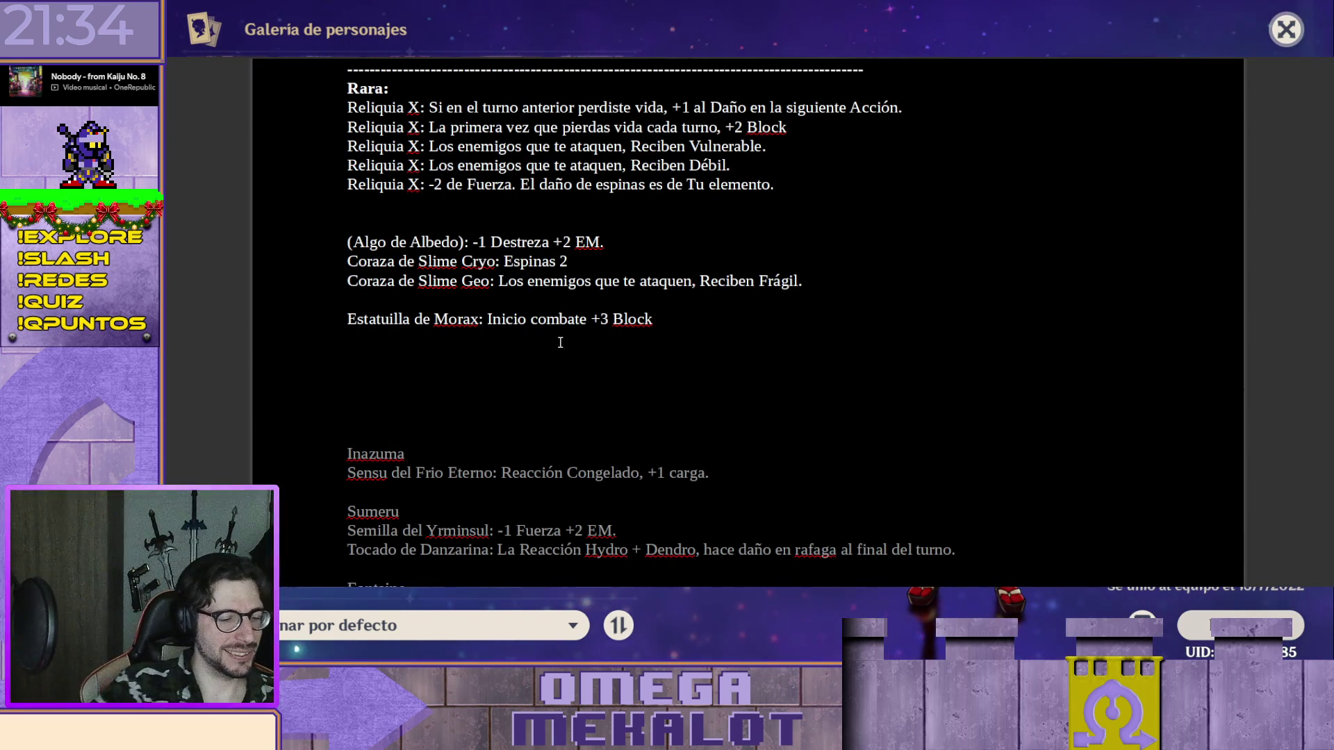
text(Vino de Osmantus:)
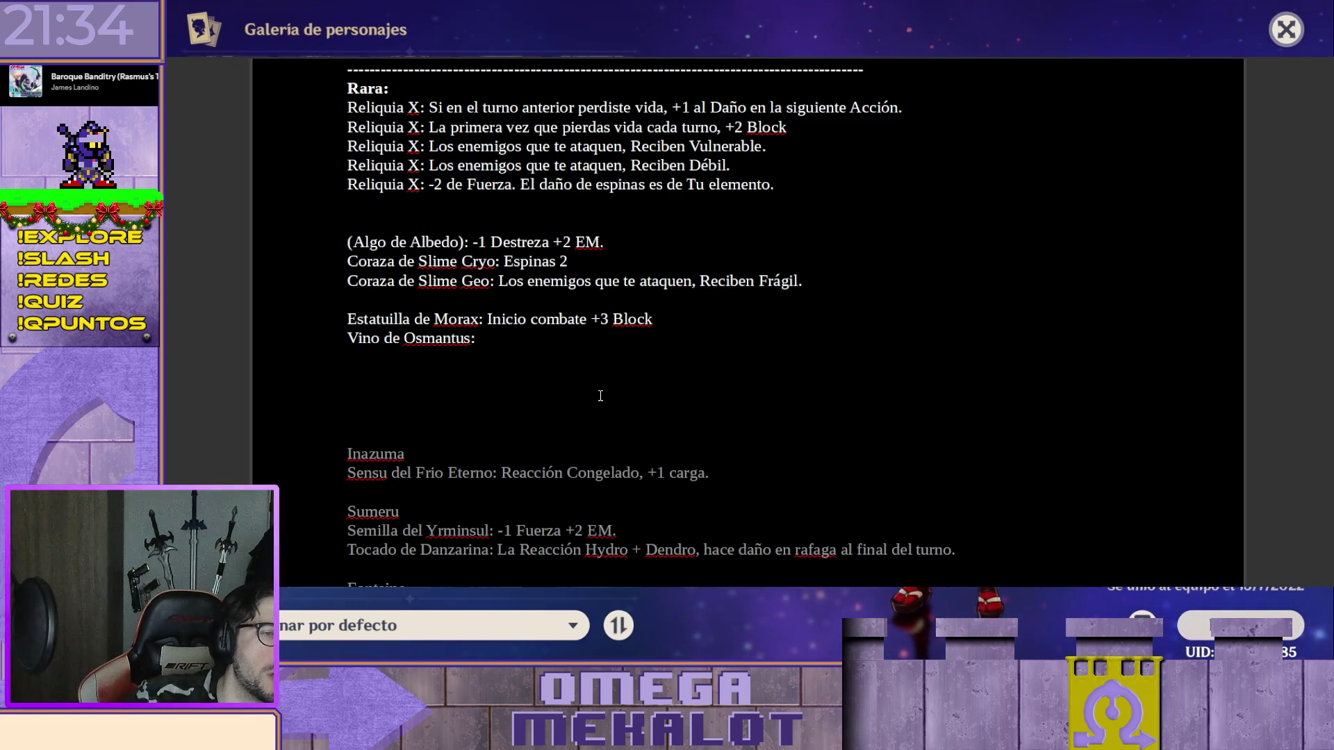
scroll(601, 368, up, 2)
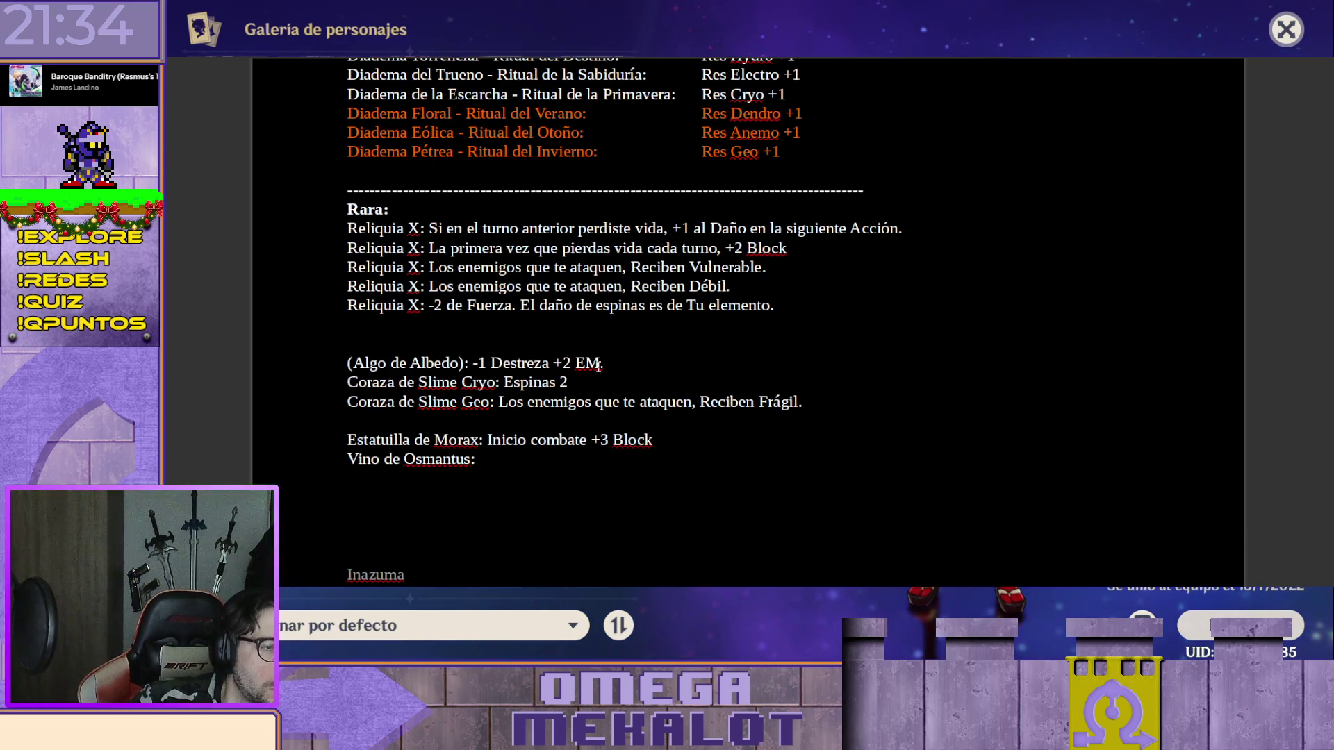
Move the 'Reciben Débil' line from the Rara list to after 'Vino de Osmantus:'.
double_click(382, 461)
click(560, 468)
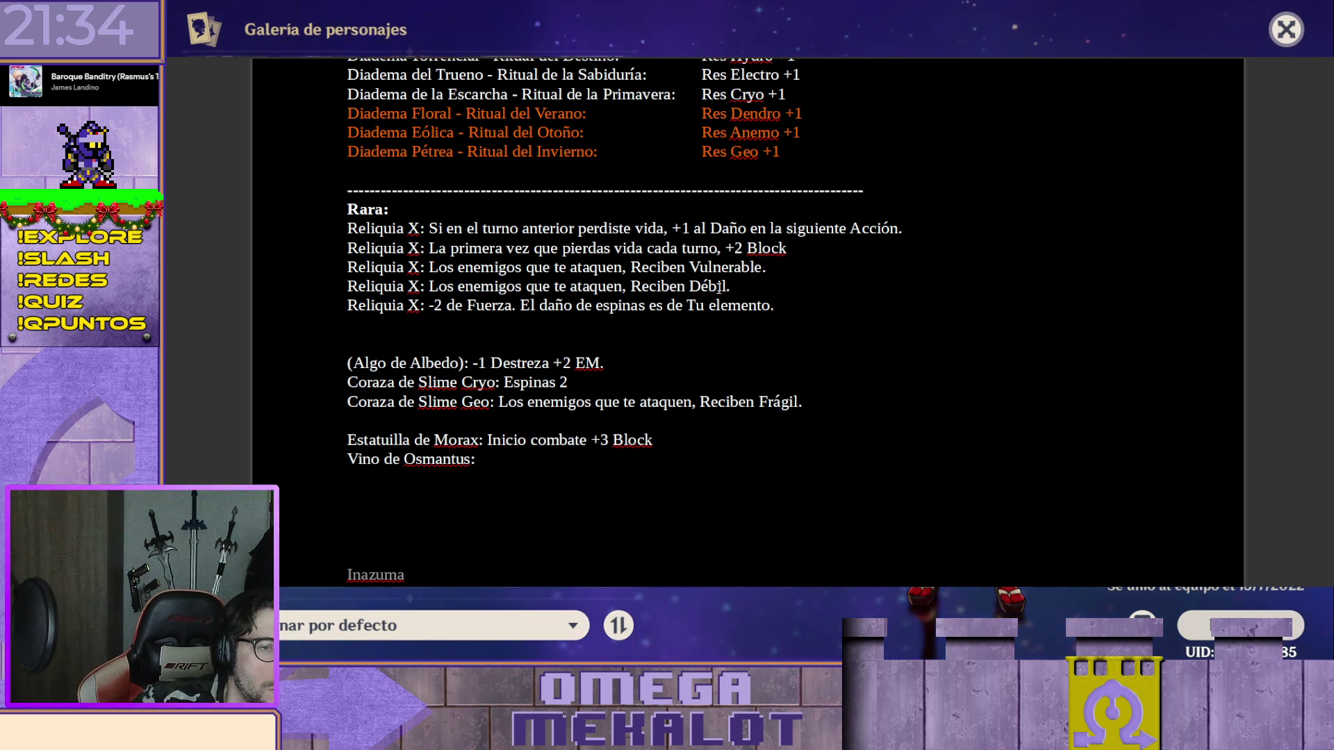
triple_click(747, 284)
key(ctrl+c)
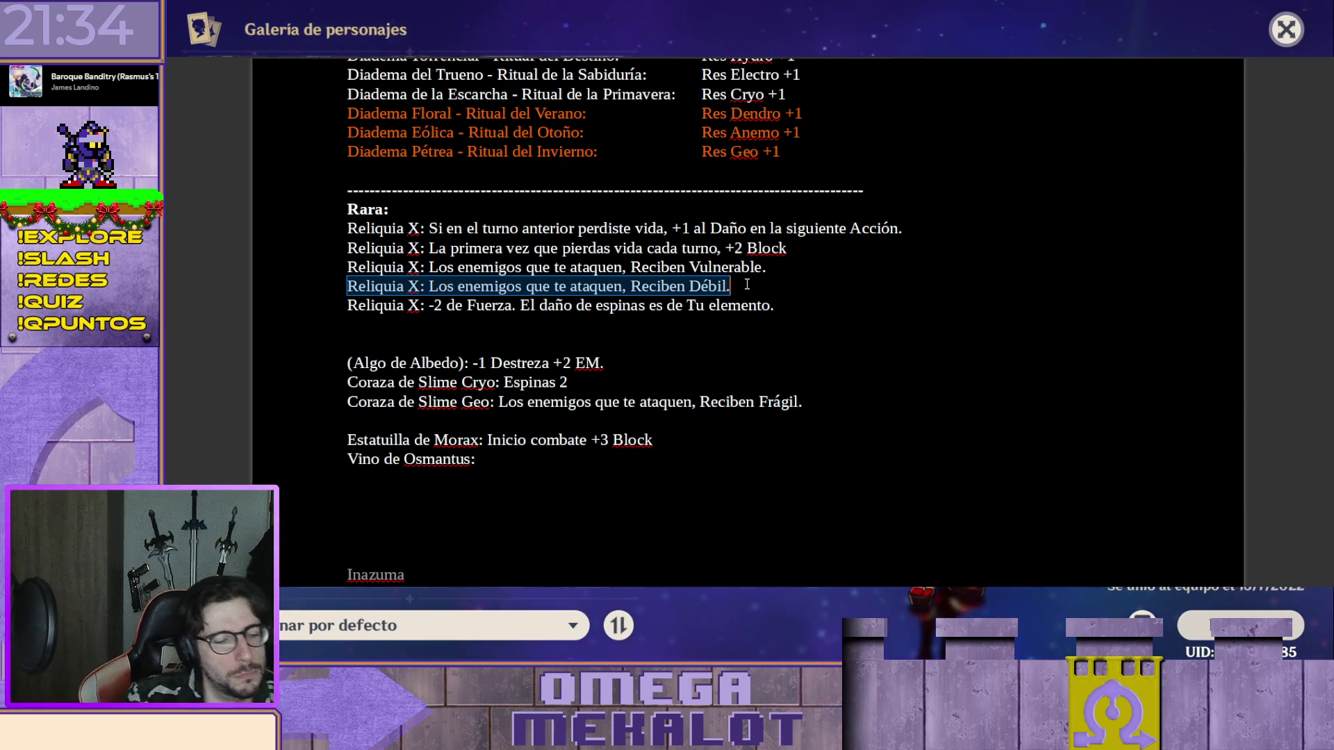
key(Delete)
click(483, 460)
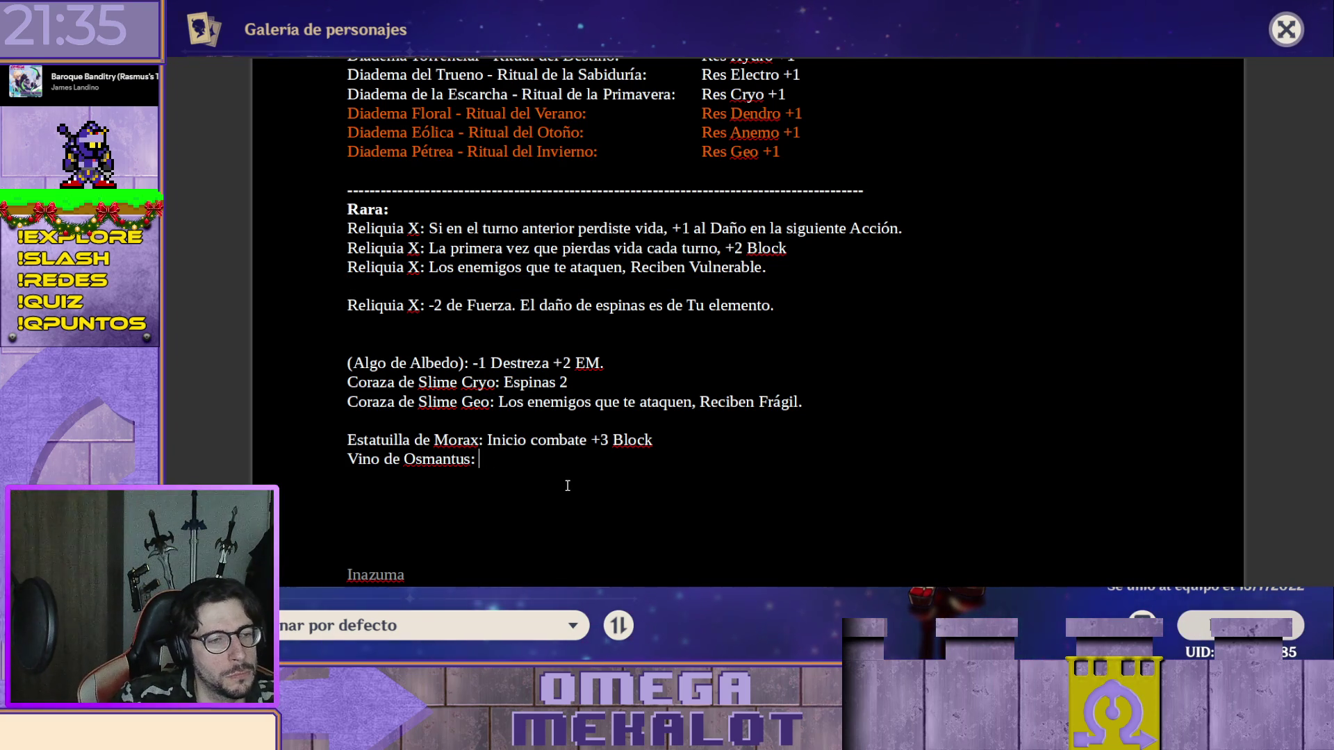
key(ctrl+v)
Remove the leftover blank line and the 'Reliquia X:' prefix from the Osmantus entry.
click(714, 286)
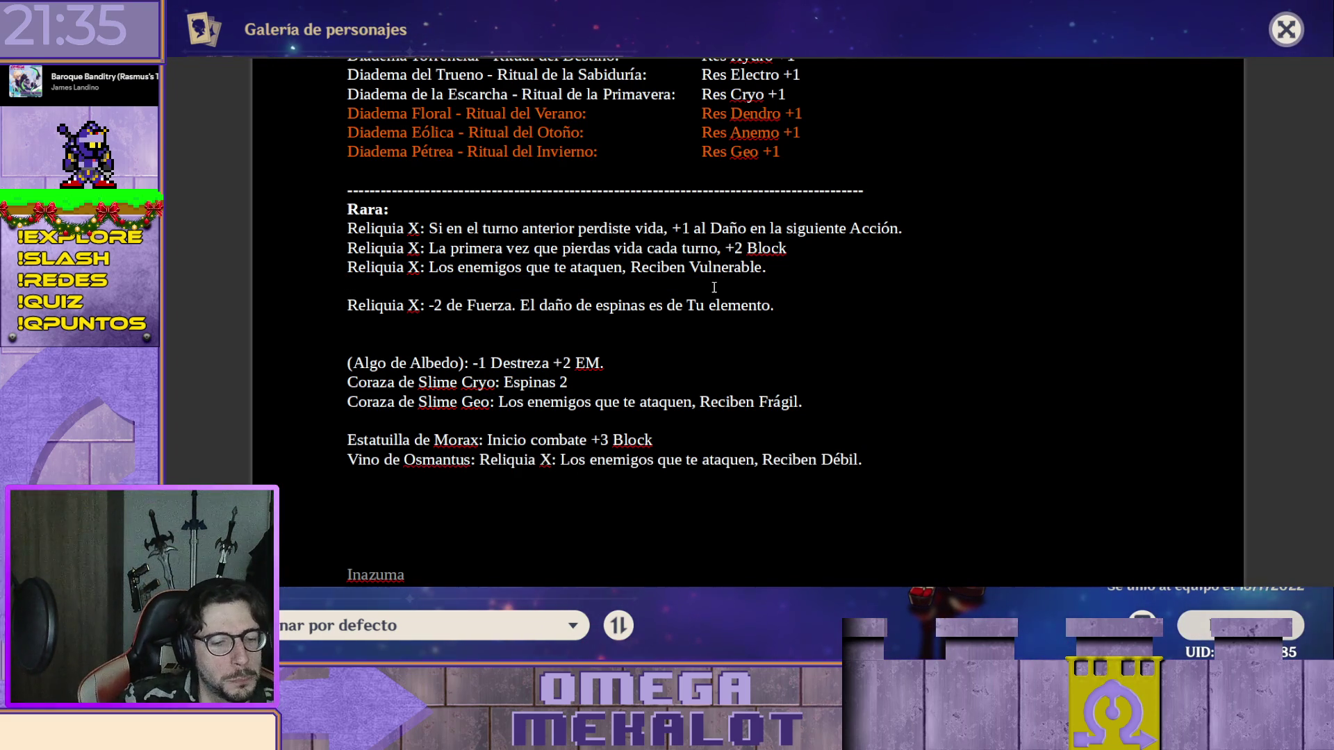
key(BackSpace)
drag(481, 440, 557, 440)
key(BackSpace)
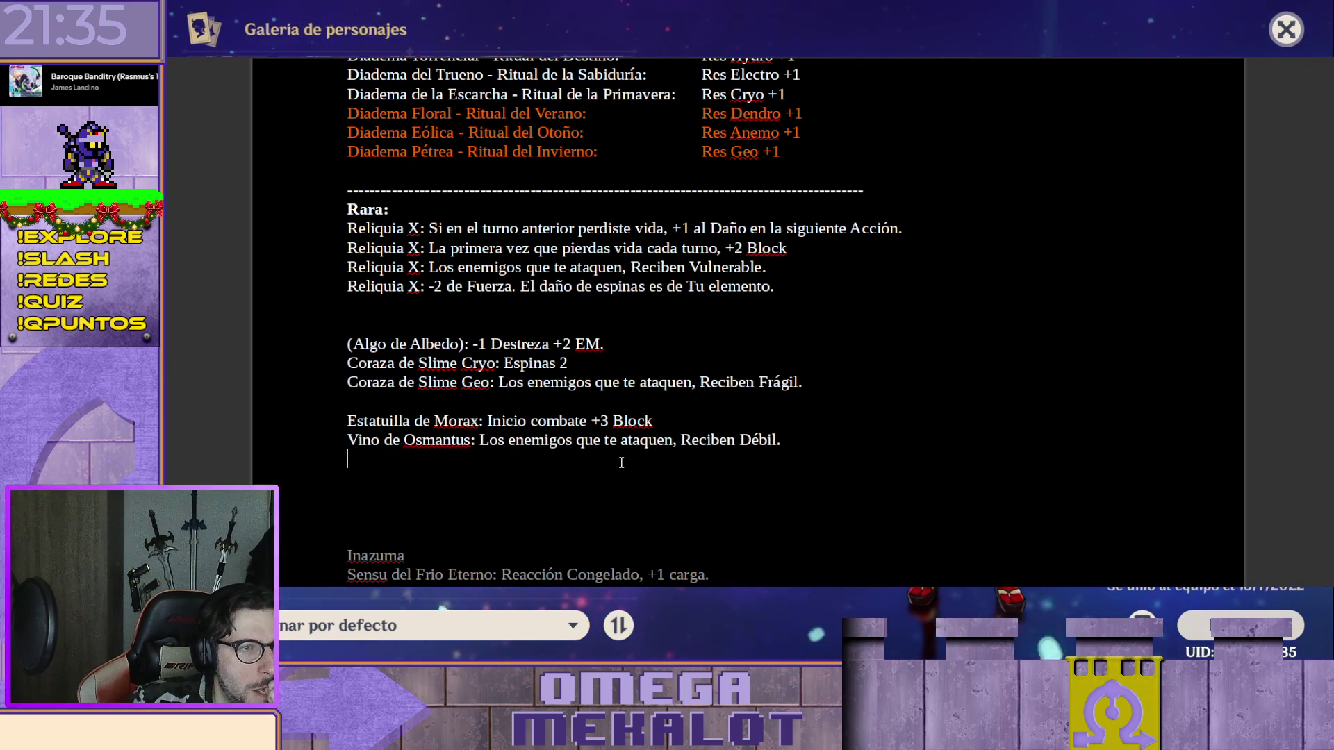
scroll(601, 461, up, 4)
scroll(626, 467, up, 1)
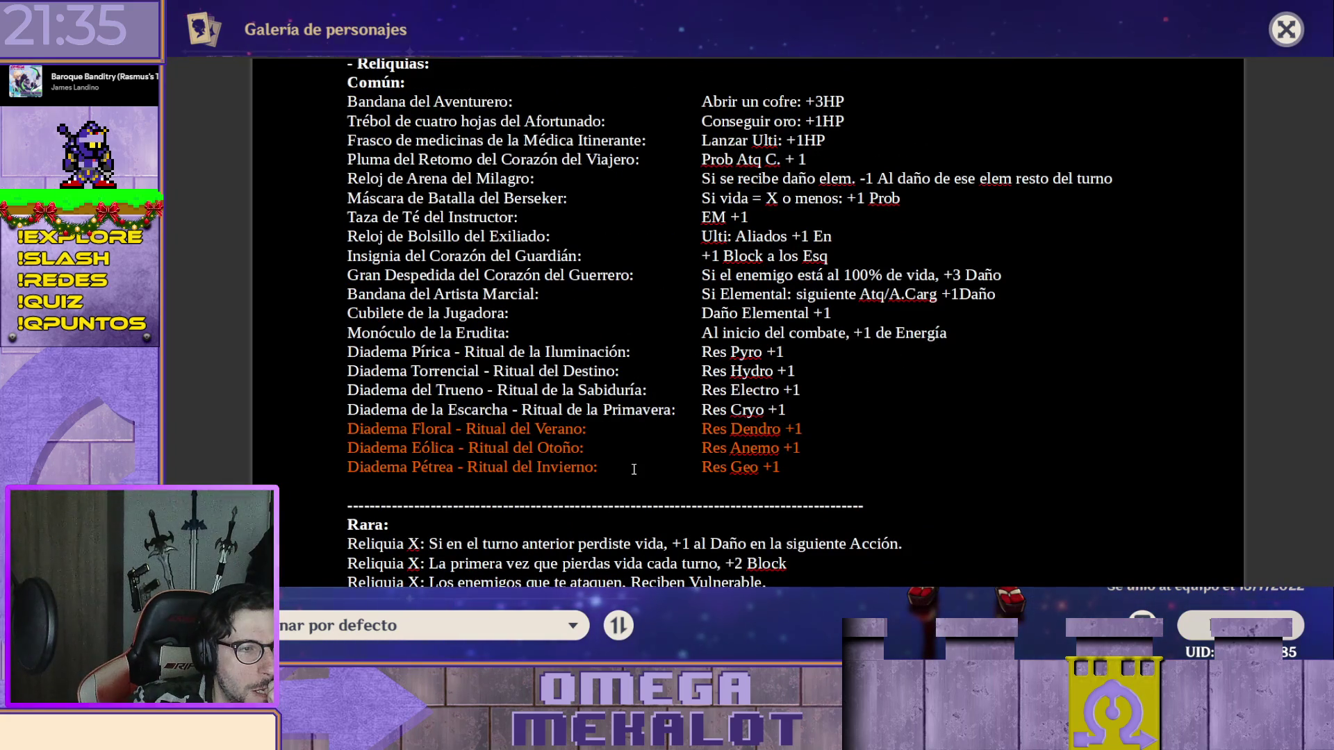
scroll(639, 469, down, 2)
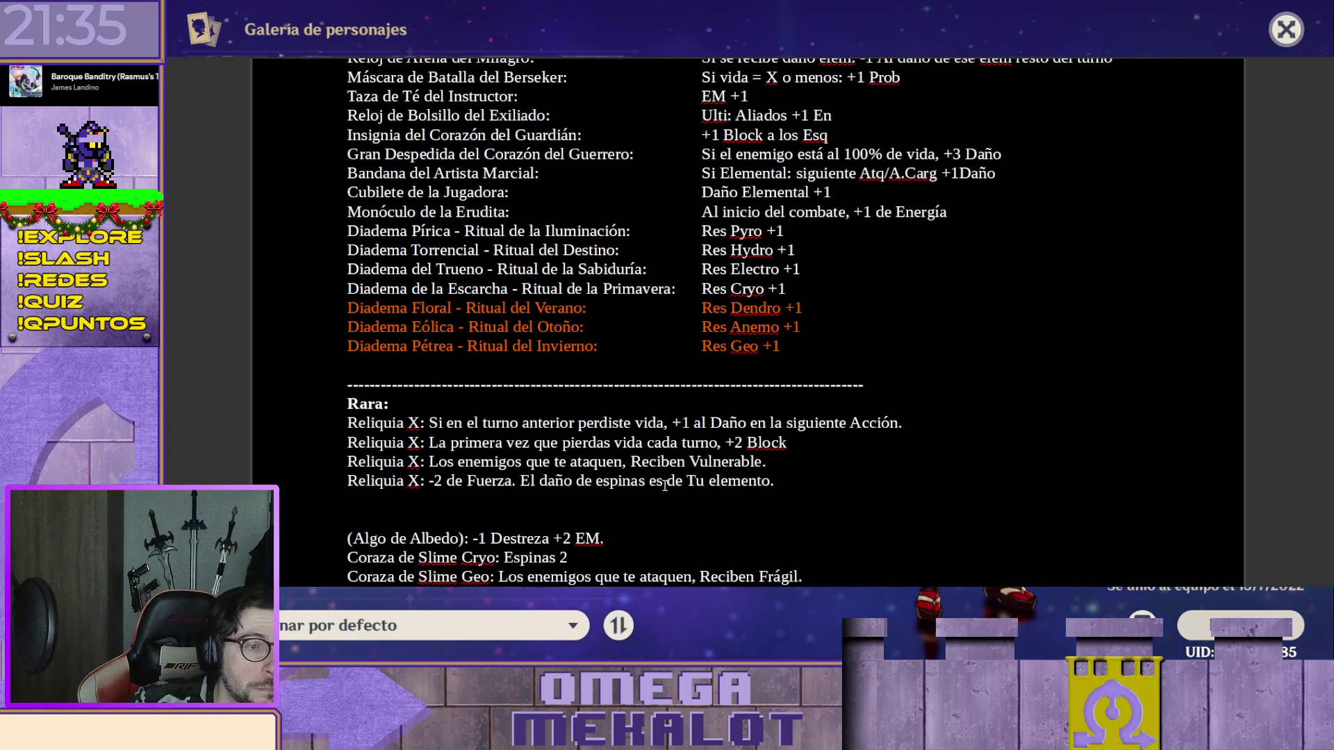
scroll(663, 485, up, 2)
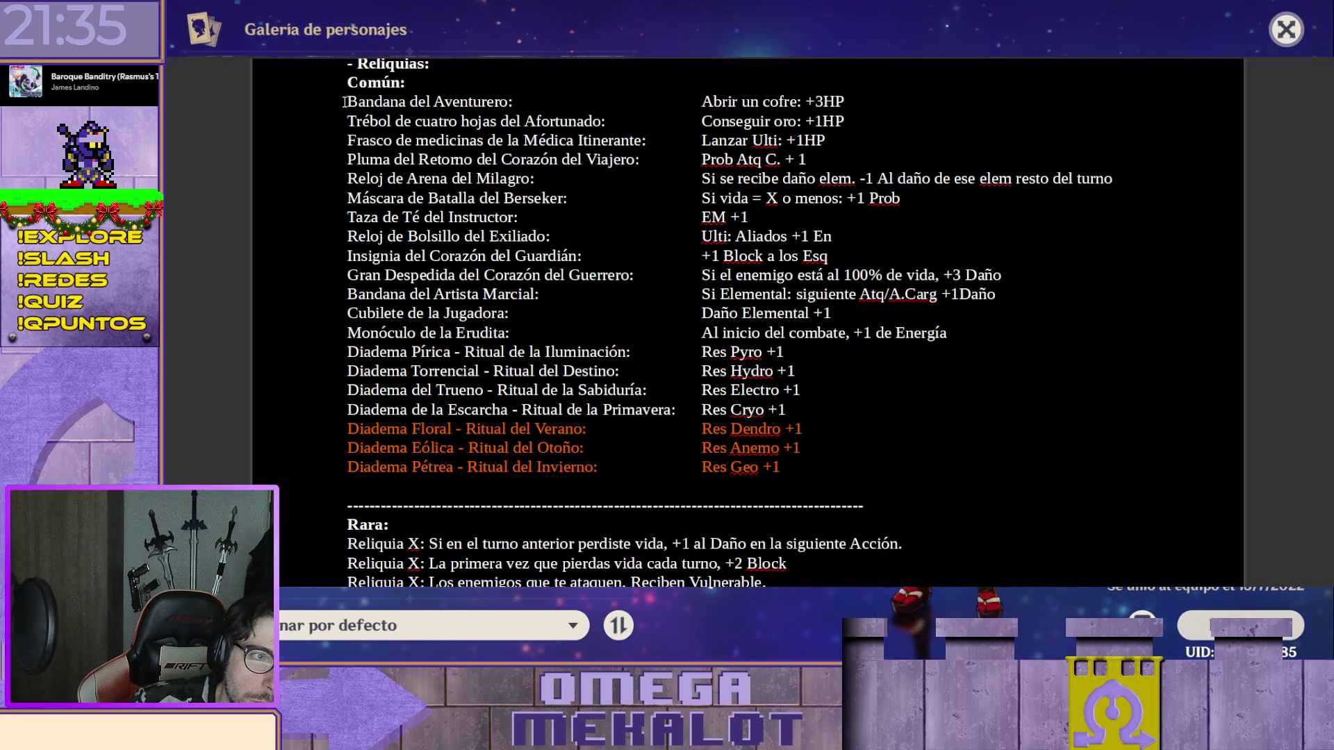
scroll(397, 118, down, 2)
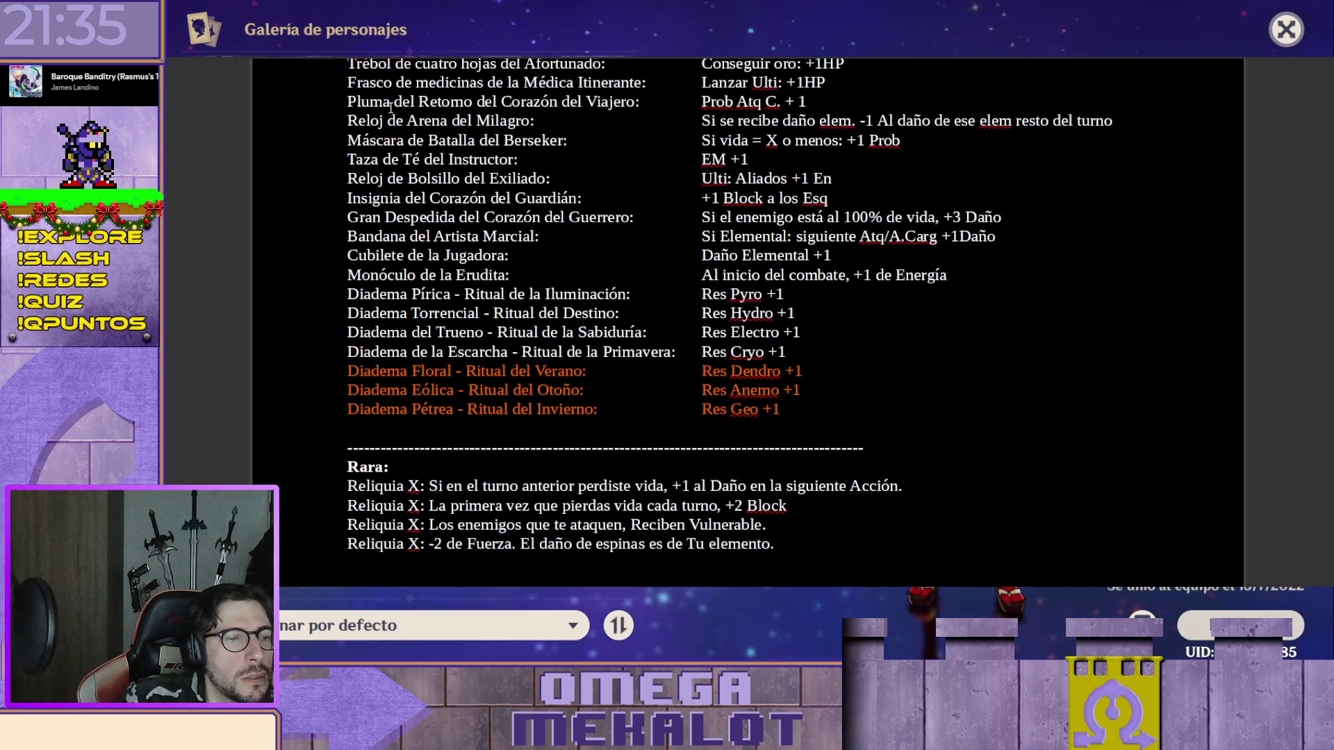
scroll(397, 116, down, 1)
scroll(397, 116, down, 1)
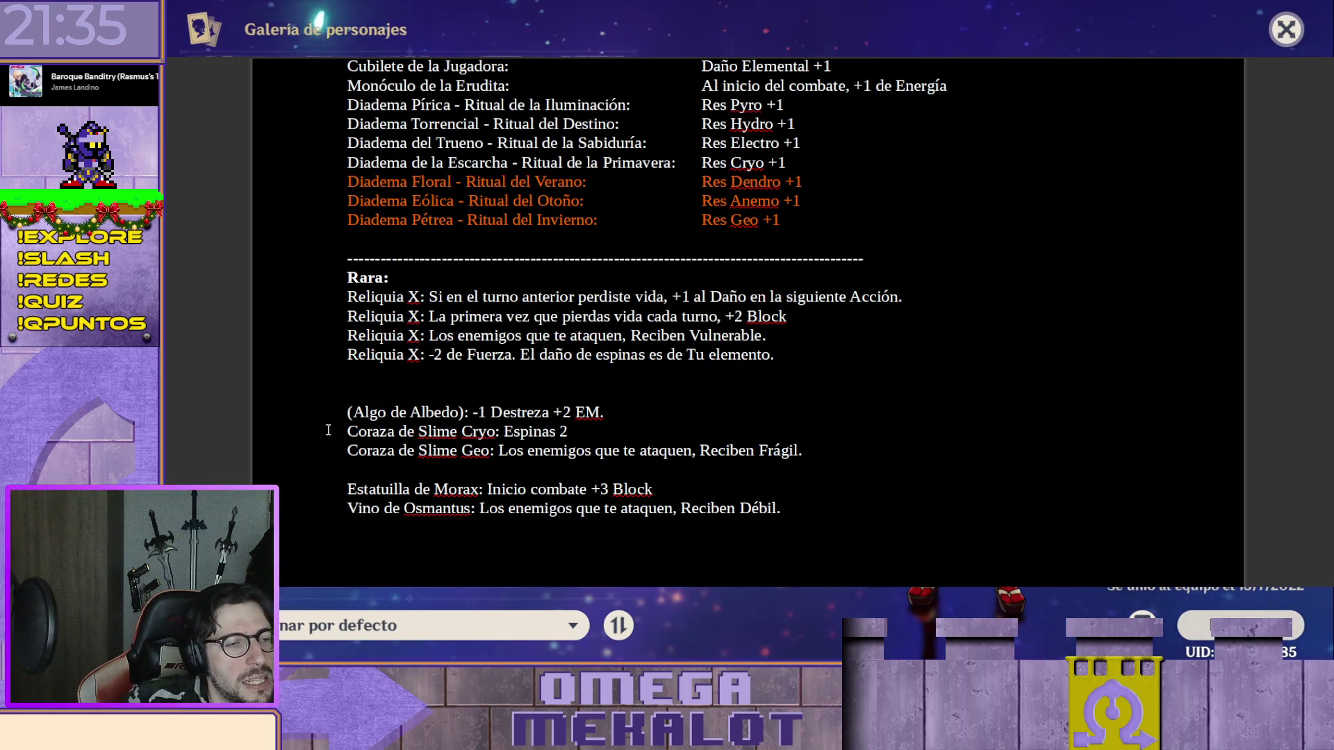
drag(348, 438, 880, 459)
key(ctrl+c)
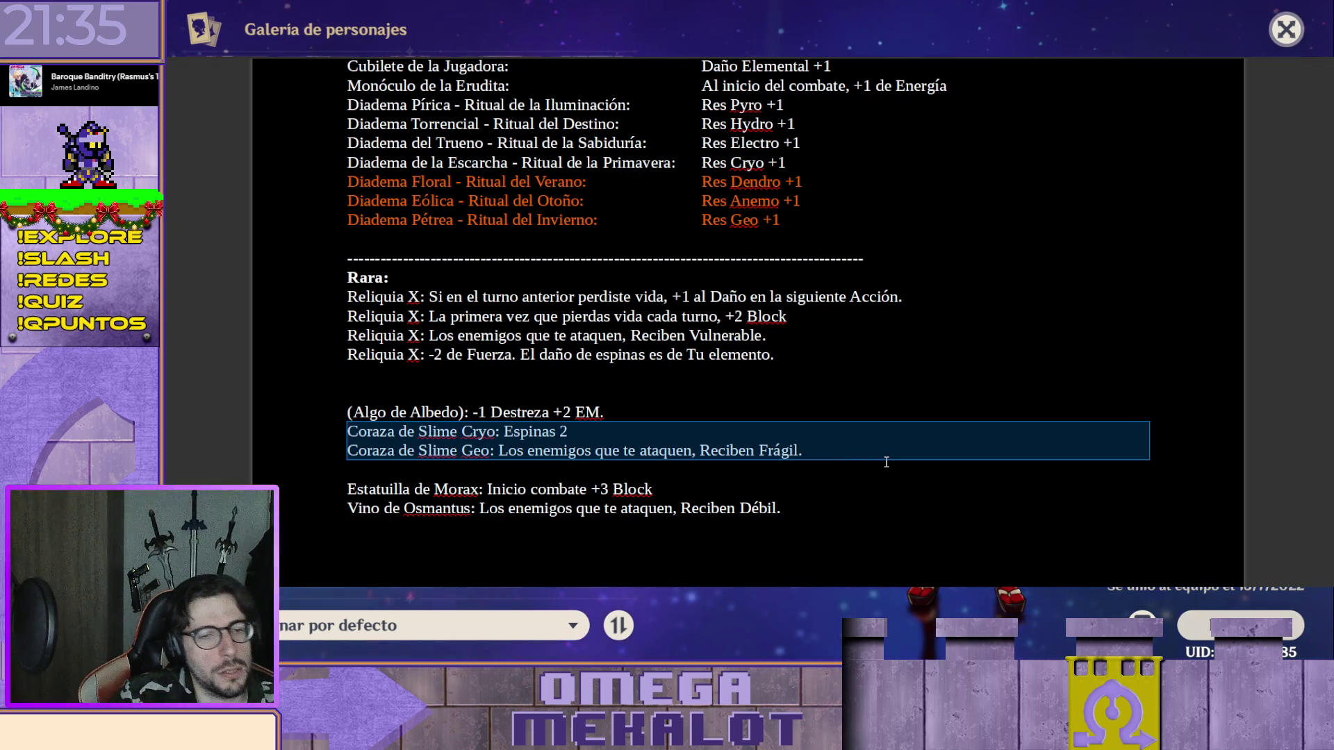
scroll(636, 432, up, 5)
scroll(512, 355, down, 1)
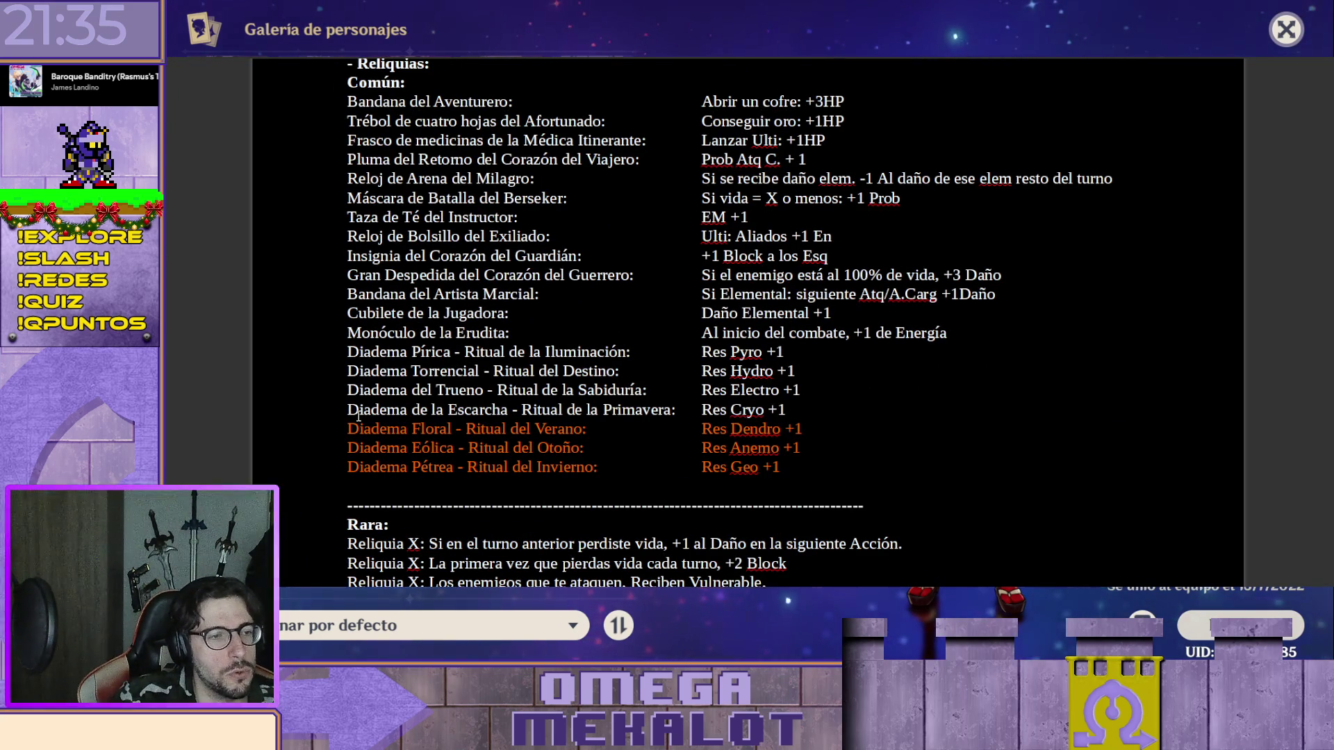
key(ctrl+v)
scroll(479, 438, down, 1)
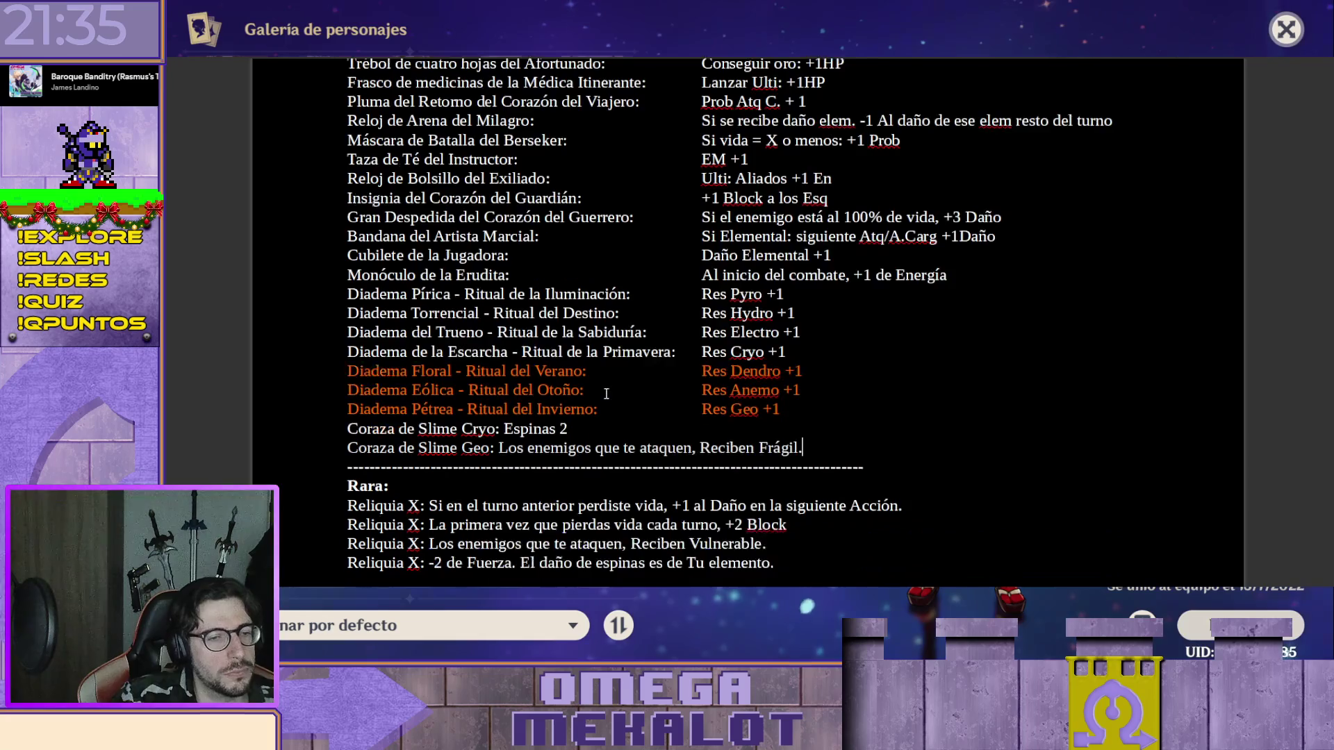
scroll(584, 407, down, 1)
scroll(616, 386, down, 2)
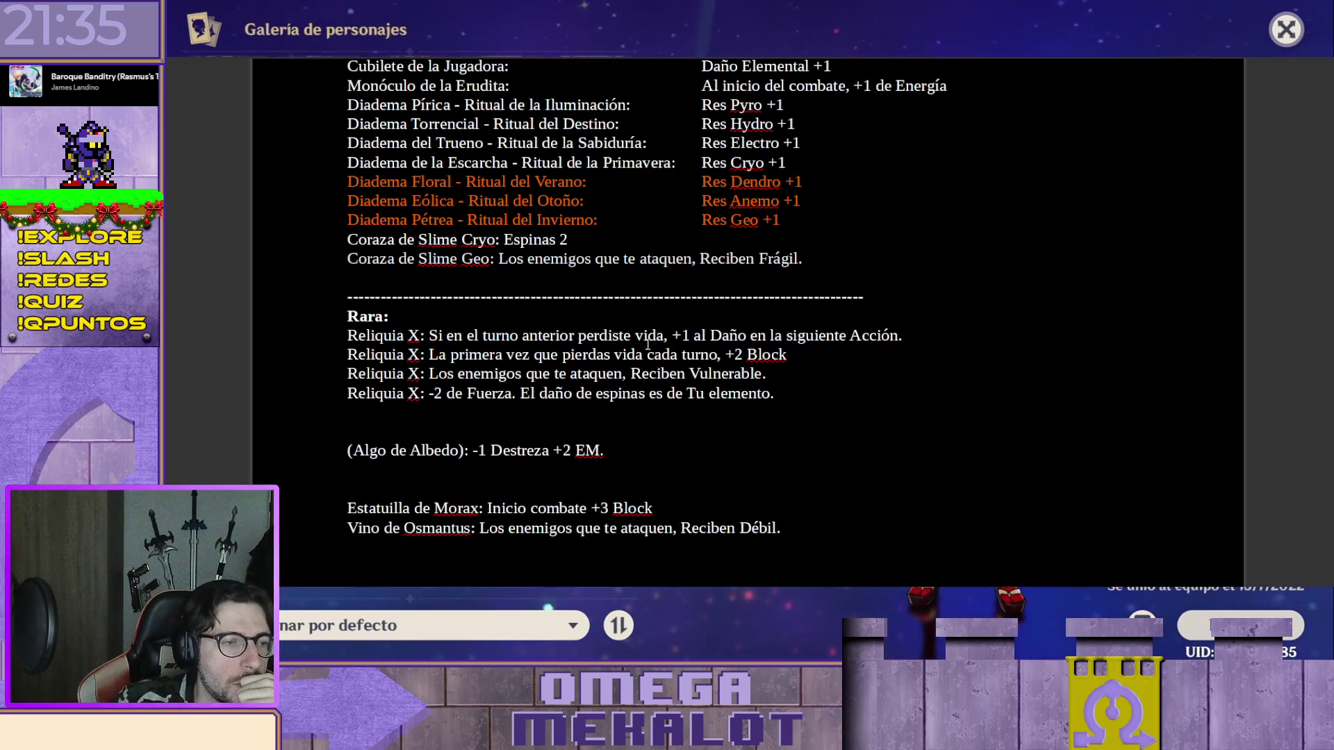
scroll(644, 336, up, 3)
scroll(644, 329, down, 1)
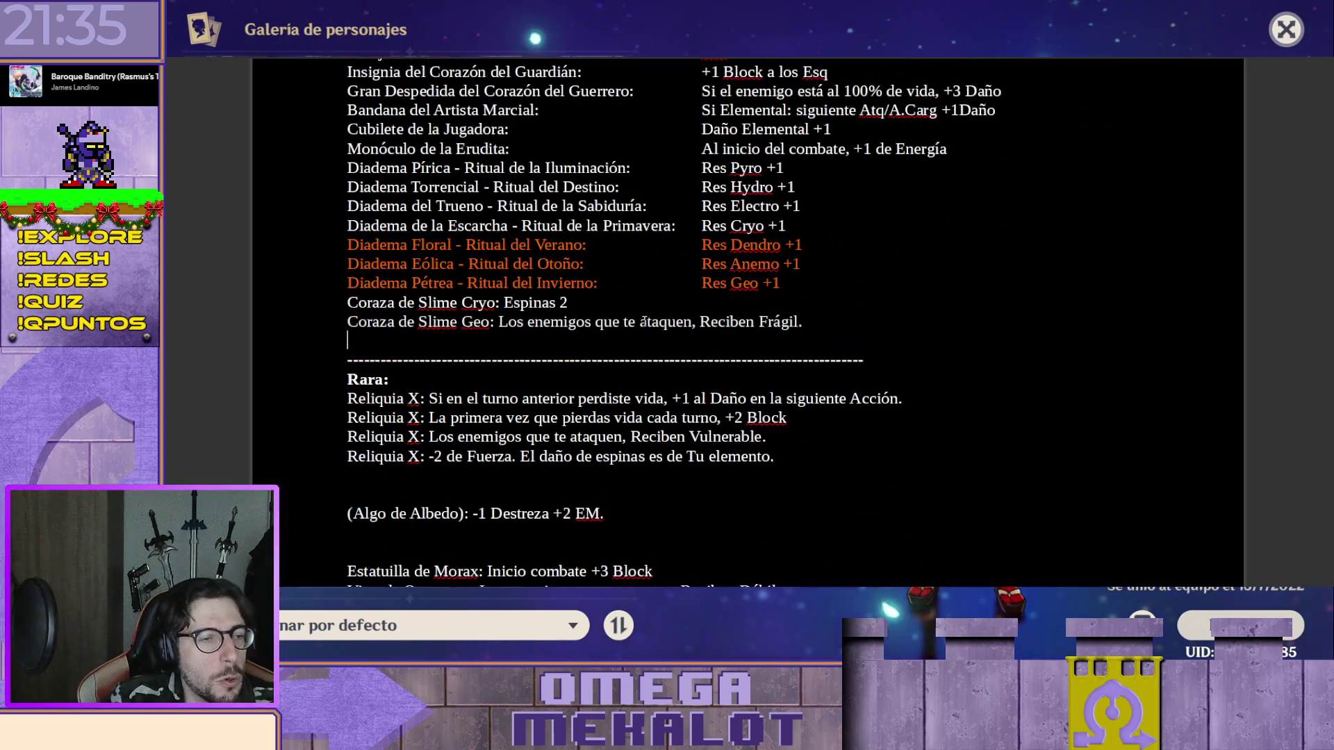
scroll(563, 365, down, 2)
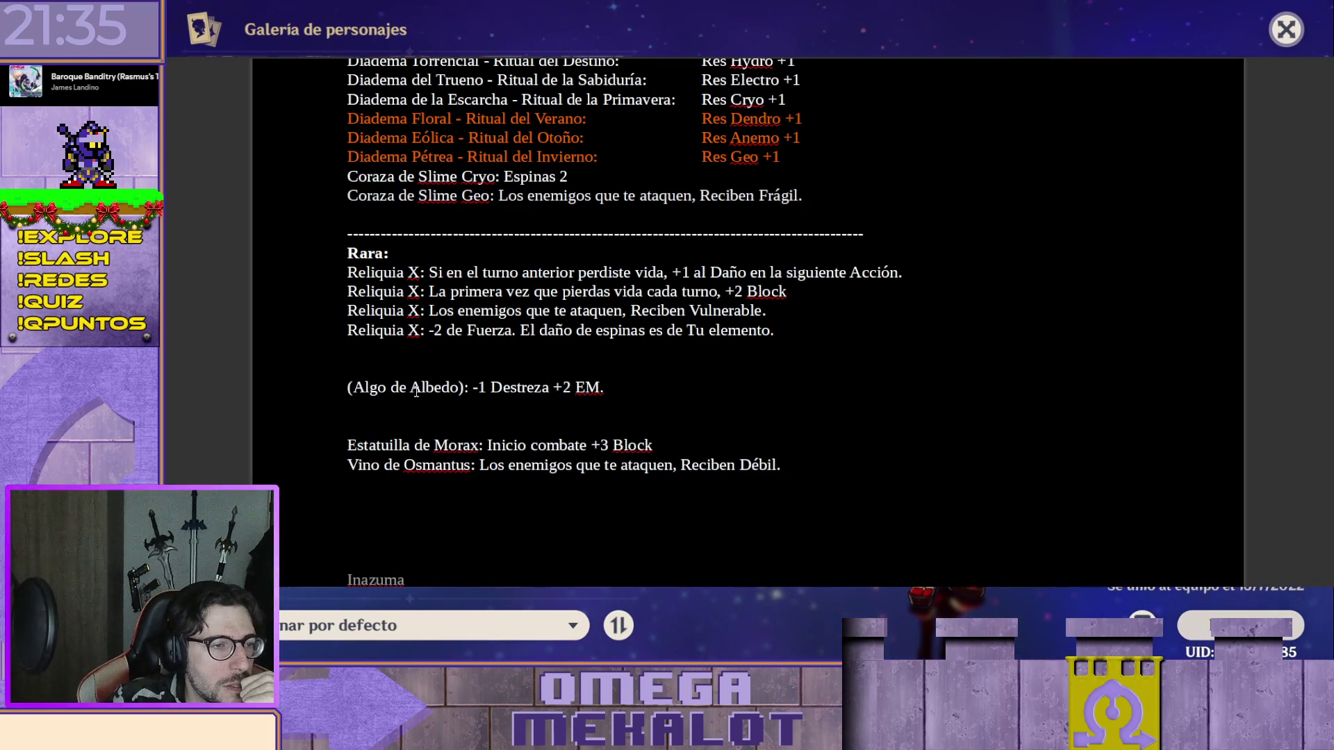
drag(355, 395, 759, 465)
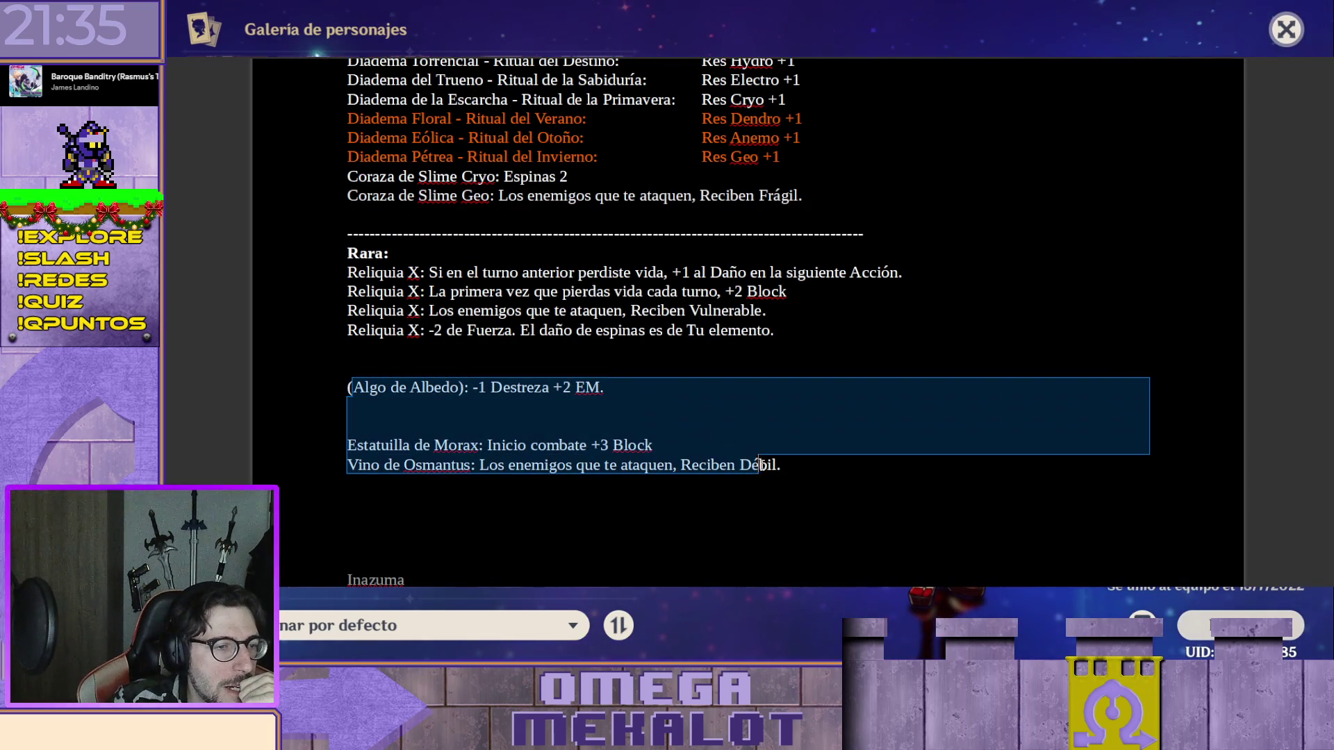
click(793, 382)
click(659, 377)
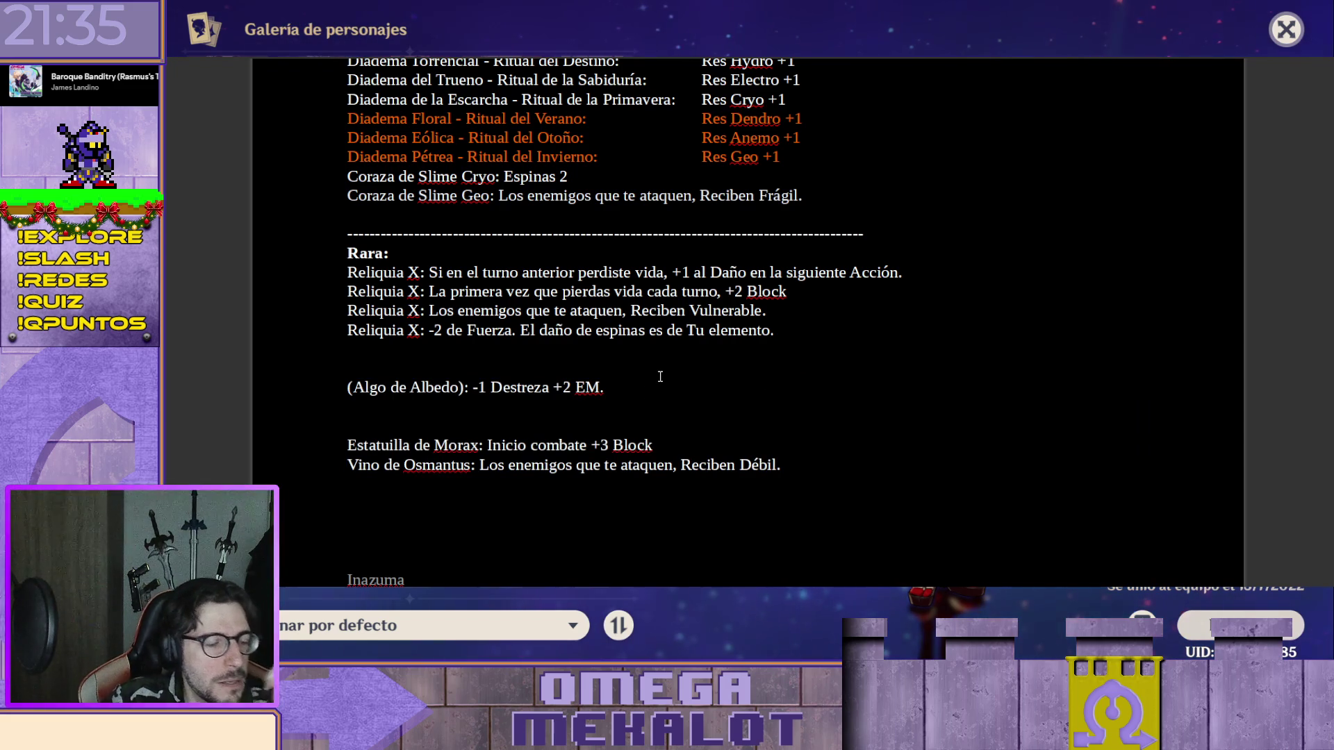
key(ctrl+z)
key(ctrl+z)
click(748, 415)
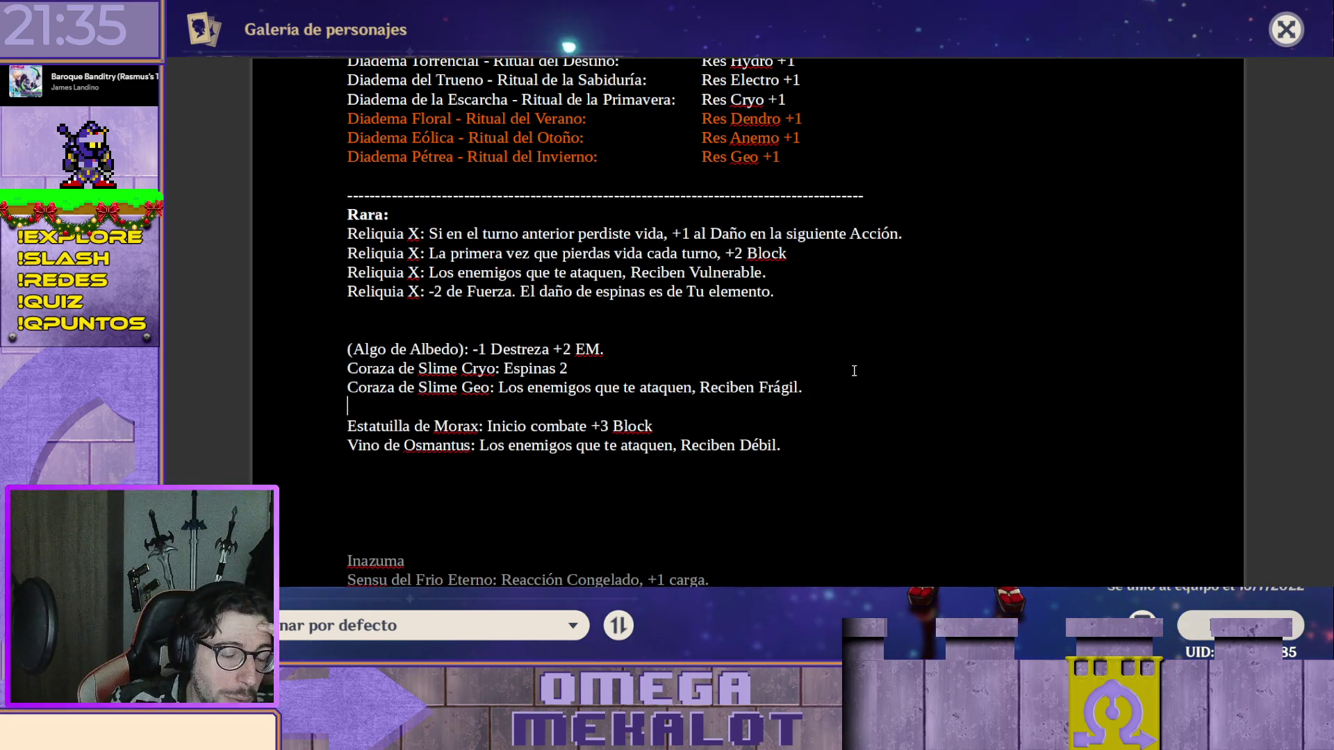
scroll(844, 371, up, 3)
scroll(844, 371, up, 2)
scroll(848, 371, down, 1)
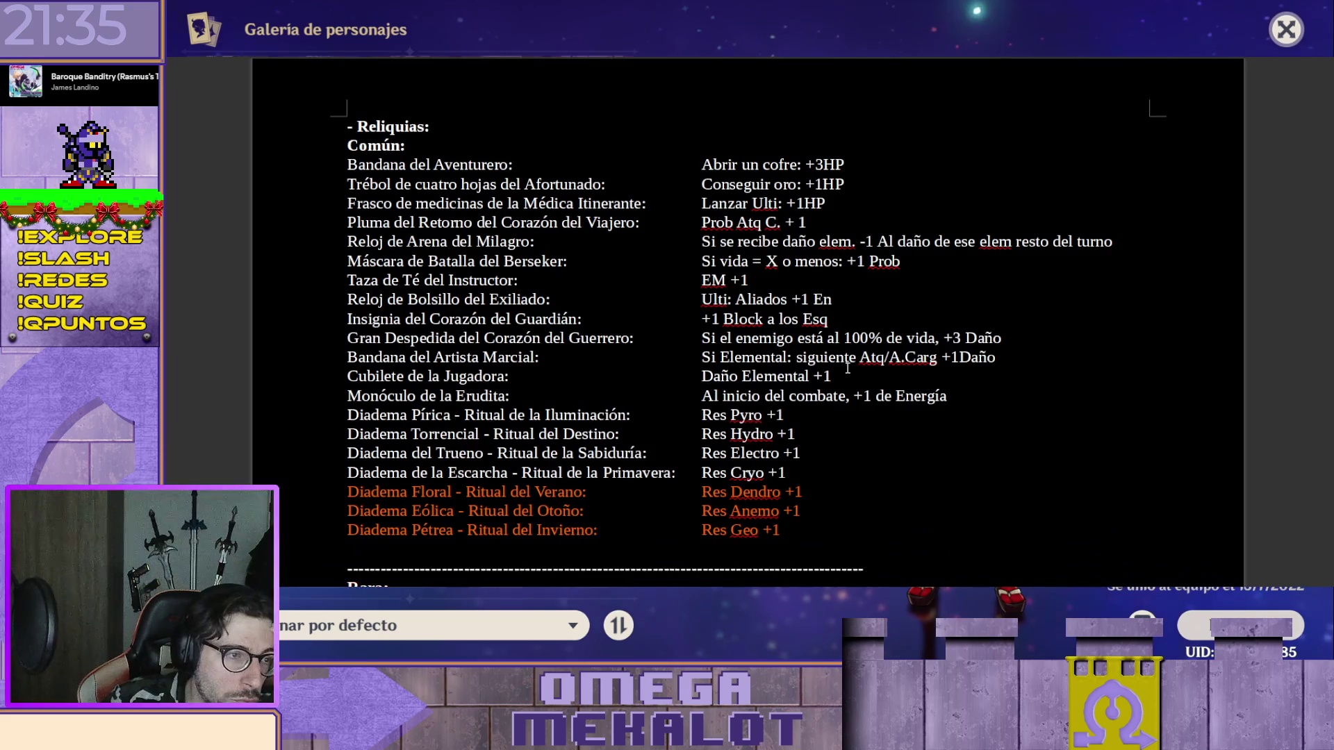
scroll(850, 370, down, 1)
scroll(851, 371, down, 2)
scroll(839, 365, down, 1)
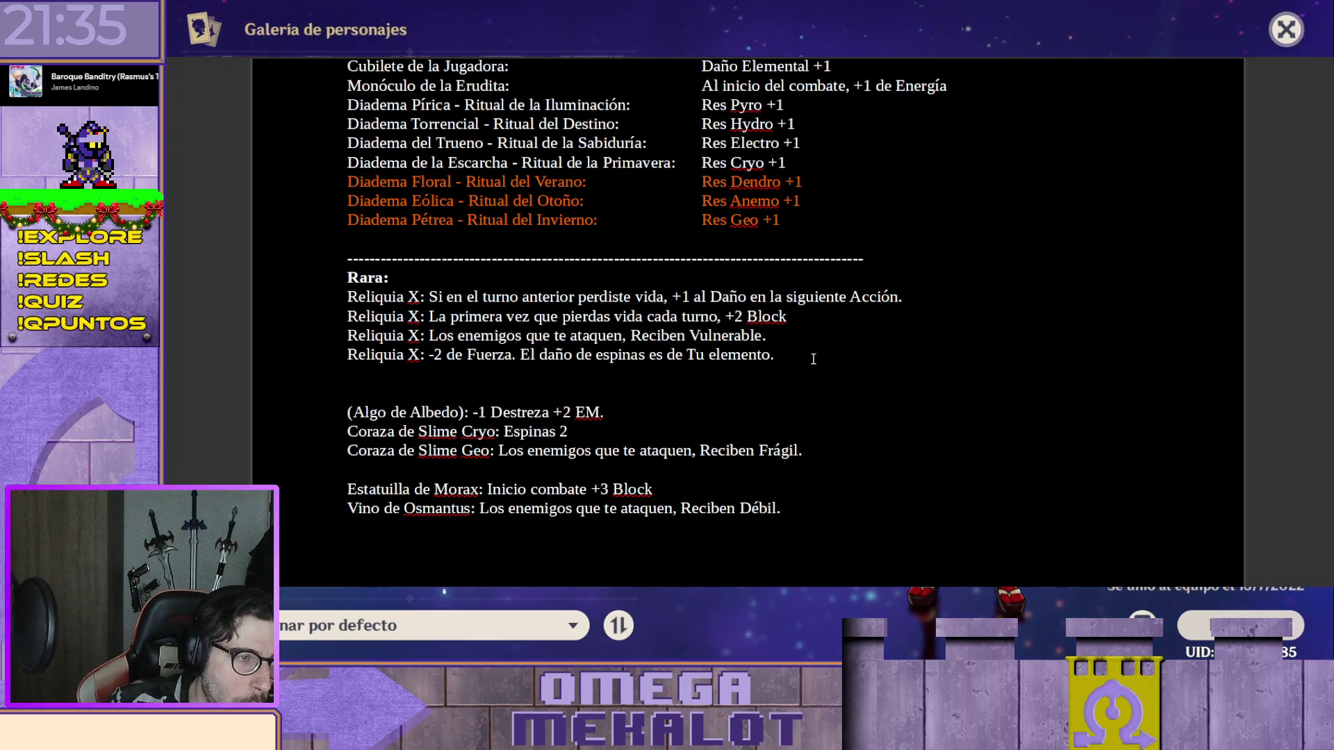
scroll(813, 358, up, 3)
scroll(813, 359, up, 3)
scroll(812, 359, down, 5)
scroll(813, 360, down, 1)
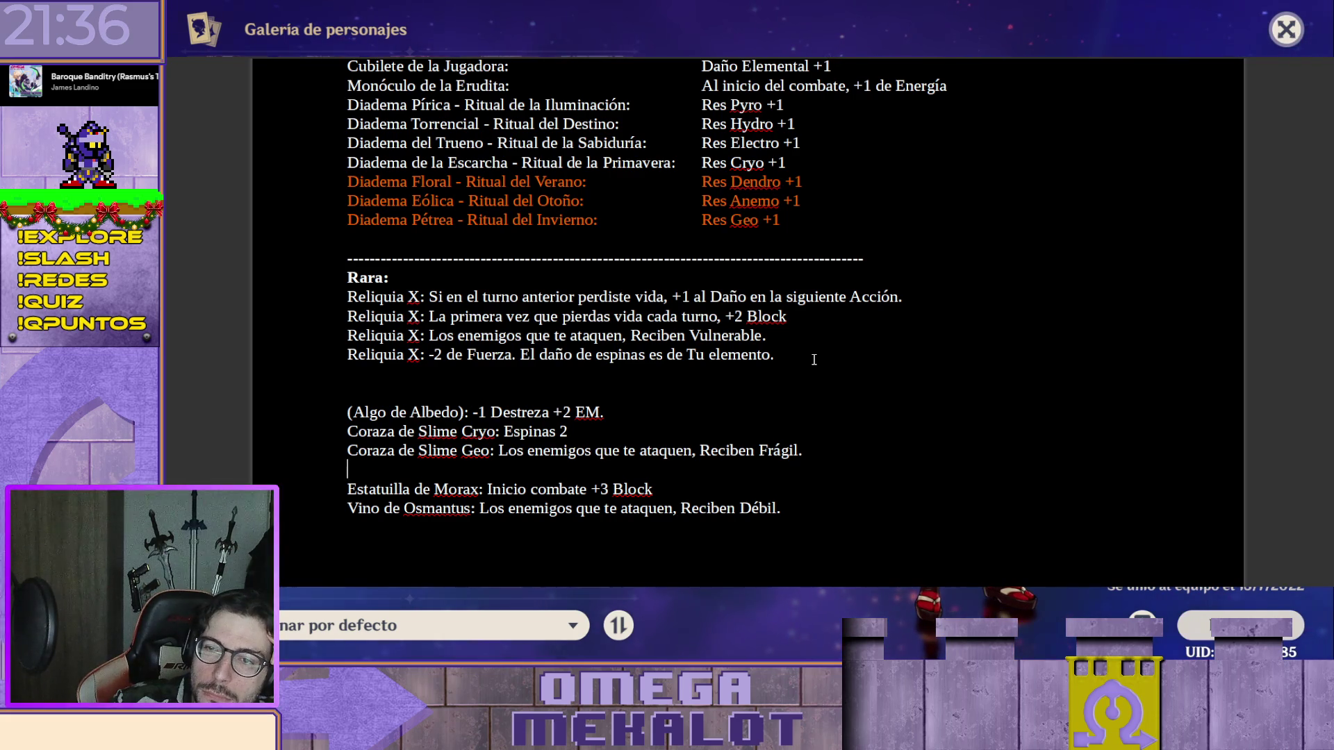
scroll(814, 359, down, 1)
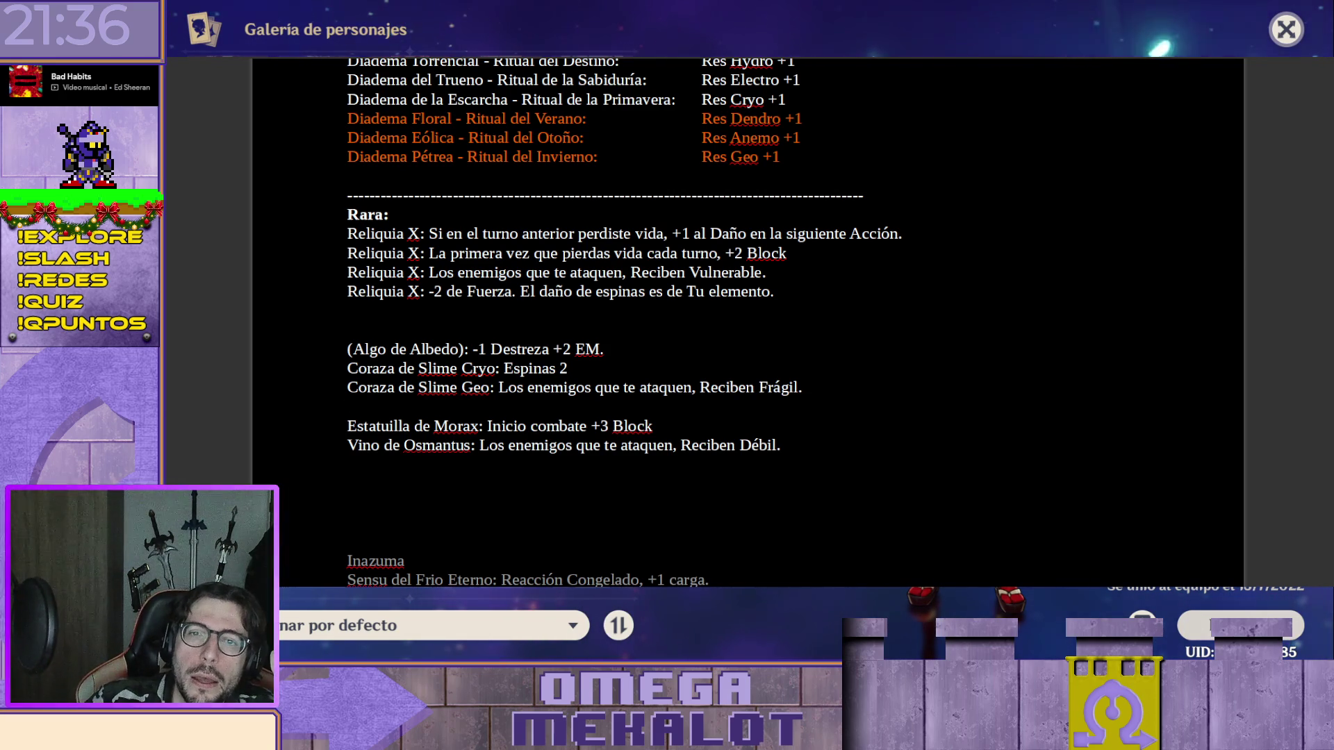
scroll(803, 596, up, 3)
scroll(804, 596, up, 10)
scroll(730, 208, down, 3)
scroll(768, 224, up, 3)
scroll(768, 224, down, 5)
scroll(840, 232, down, 6)
scroll(840, 232, down, 6)
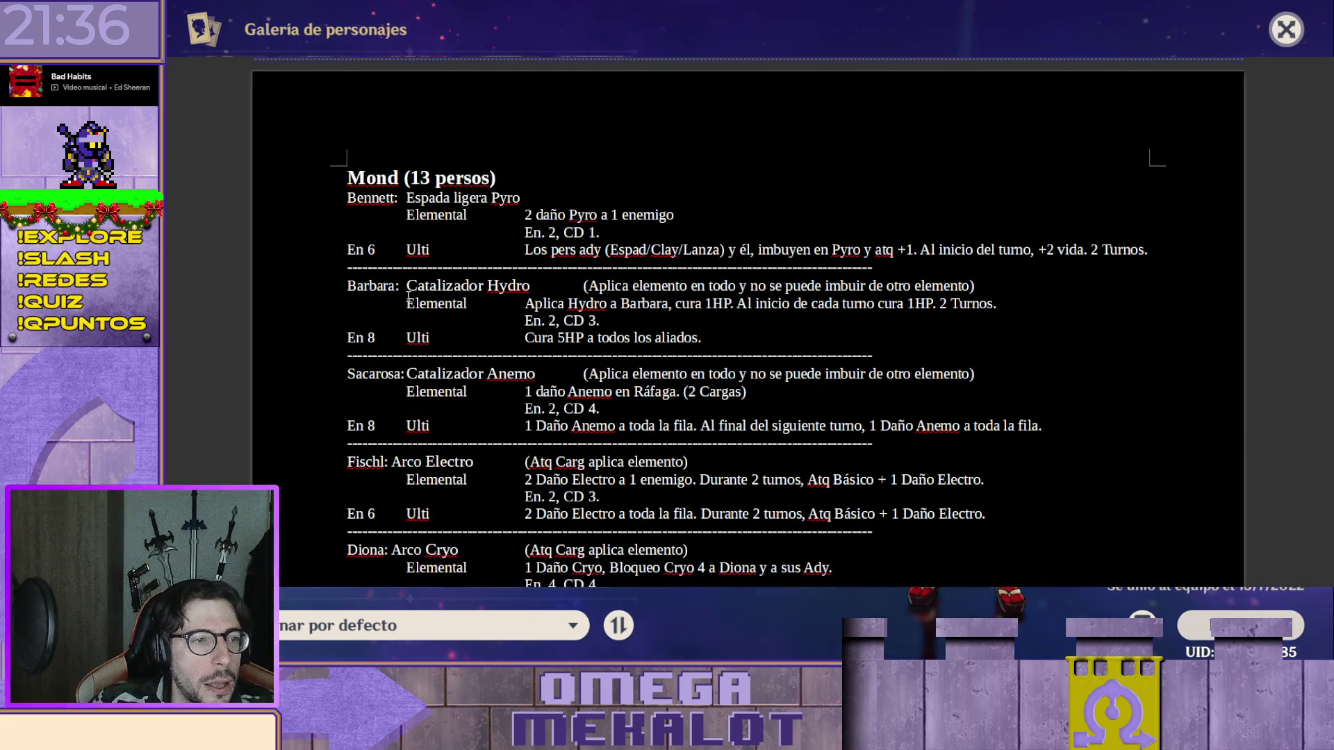
scroll(448, 289, down, 2)
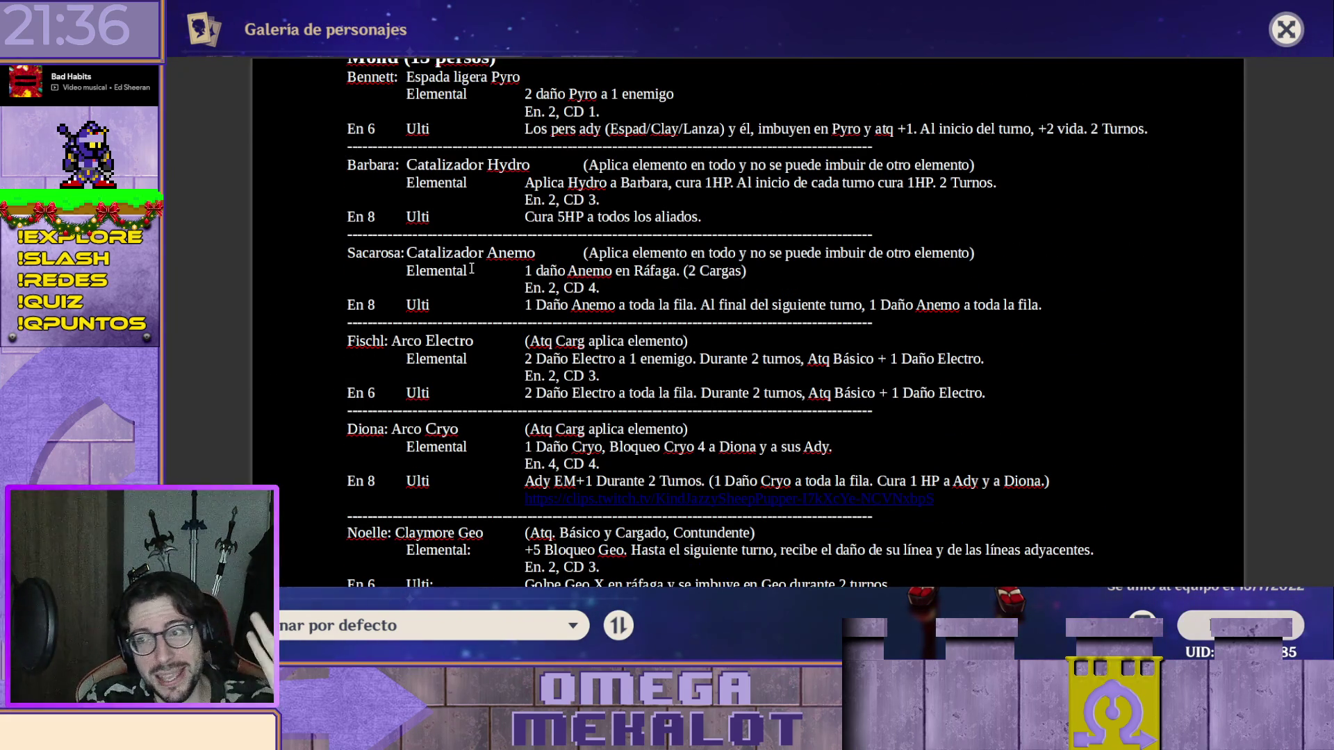
scroll(475, 282, down, 1)
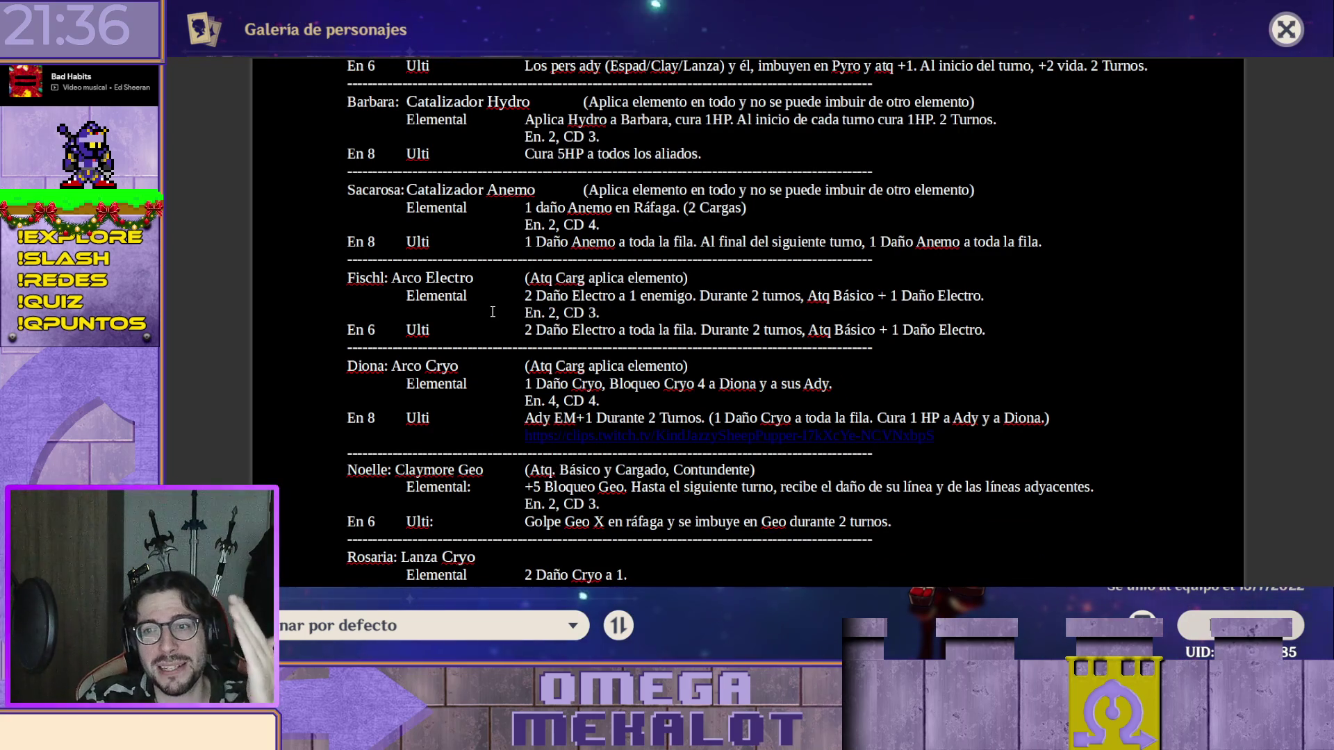
scroll(602, 312, up, 1)
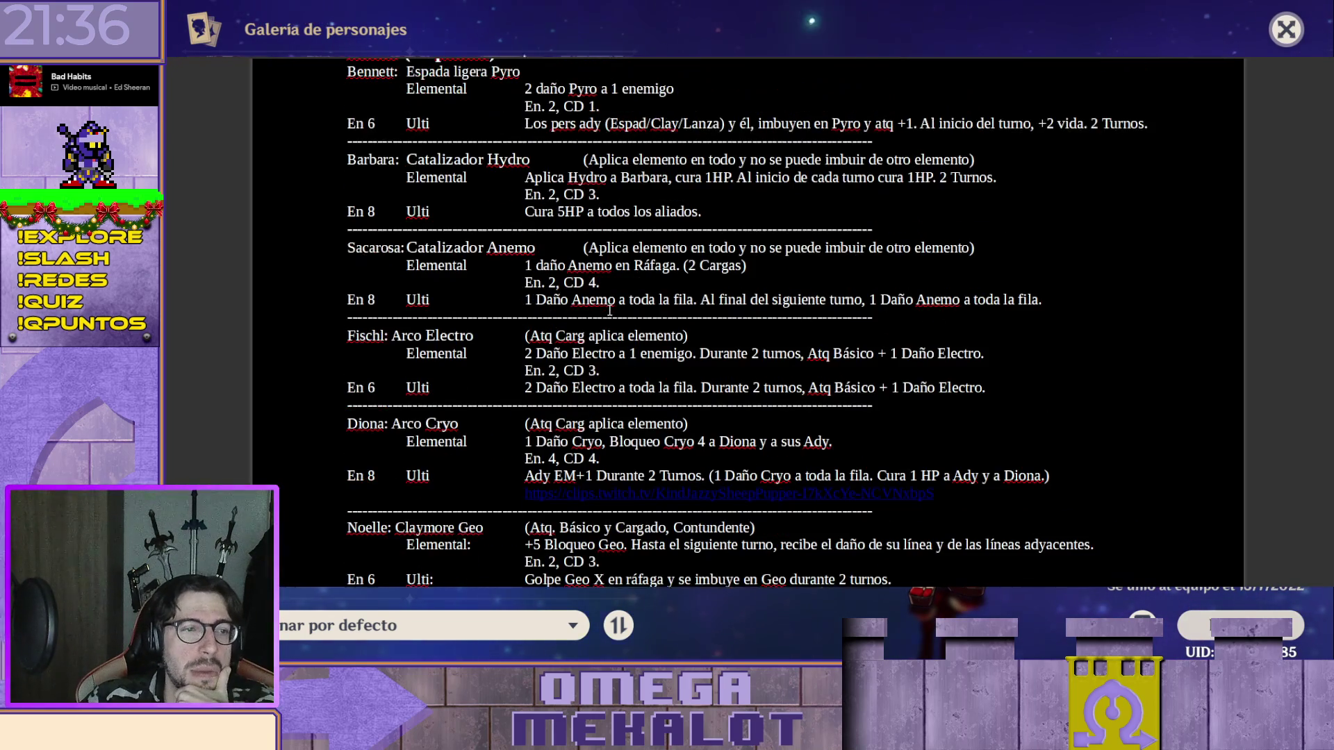
scroll(615, 308, up, 1)
scroll(628, 305, up, 1)
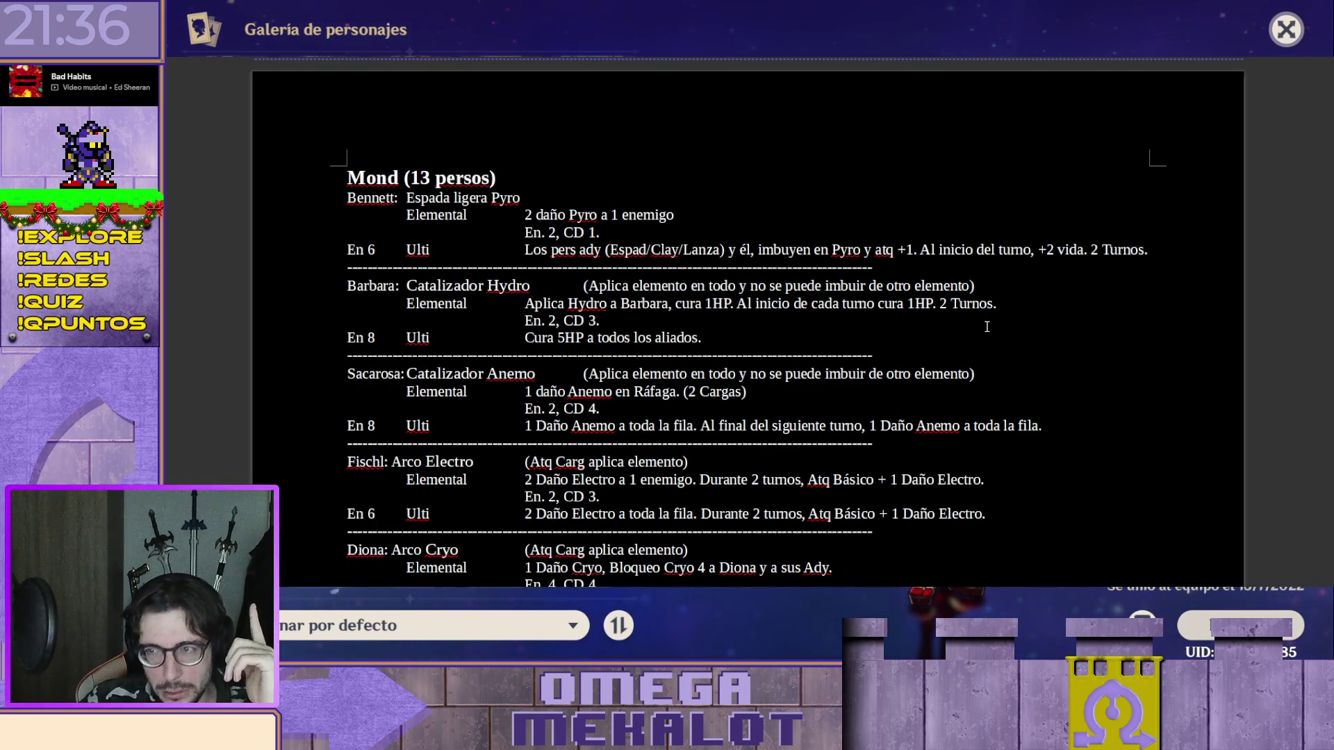
scroll(748, 323, down, 10)
scroll(747, 323, down, 10)
scroll(747, 324, down, 10)
scroll(748, 323, down, 5)
scroll(748, 323, down, 5)
scroll(747, 324, down, 5)
scroll(747, 323, down, 5)
scroll(747, 323, up, 10)
scroll(747, 323, down, 1)
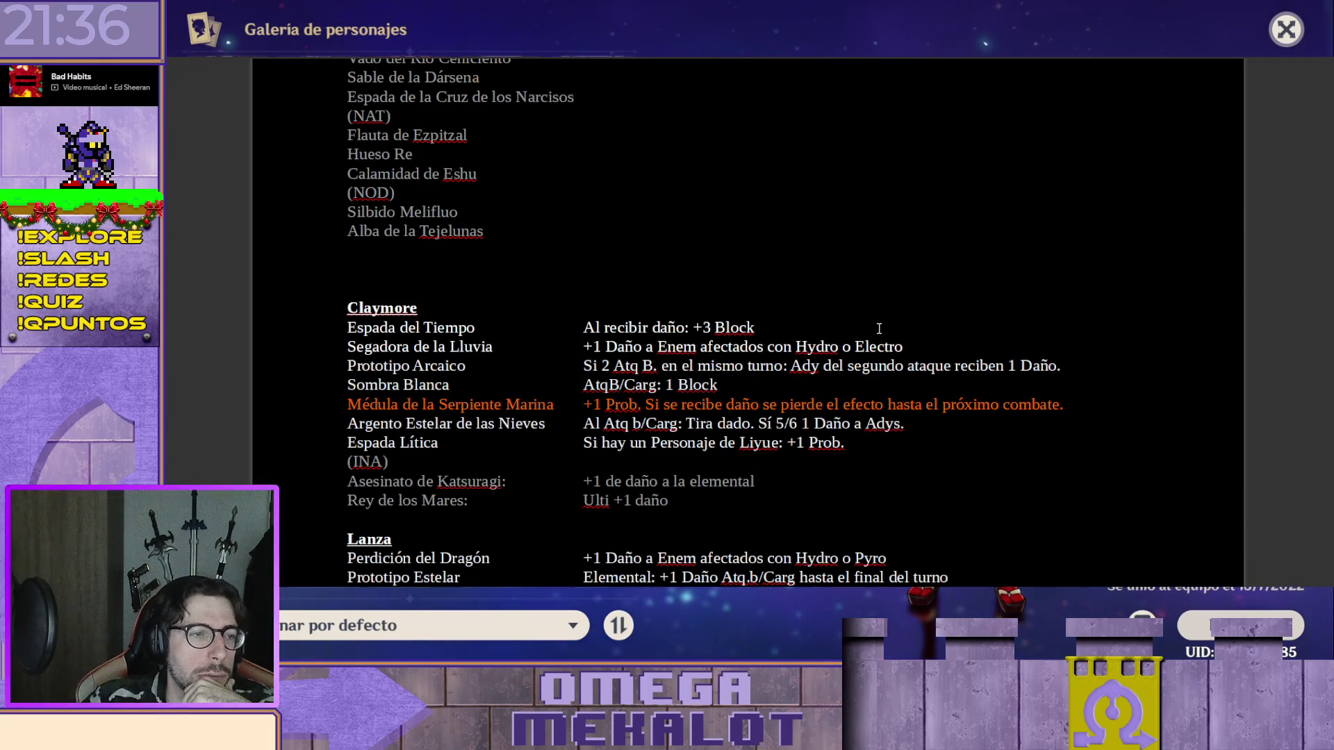
scroll(878, 329, down, 1)
scroll(885, 318, up, 8)
scroll(891, 312, up, 6)
scroll(901, 302, down, 11)
scroll(902, 302, down, 5)
scroll(904, 300, down, 5)
scroll(905, 298, down, 1)
scroll(908, 294, down, 3)
scroll(908, 292, down, 4)
scroll(1042, 276, down, 1)
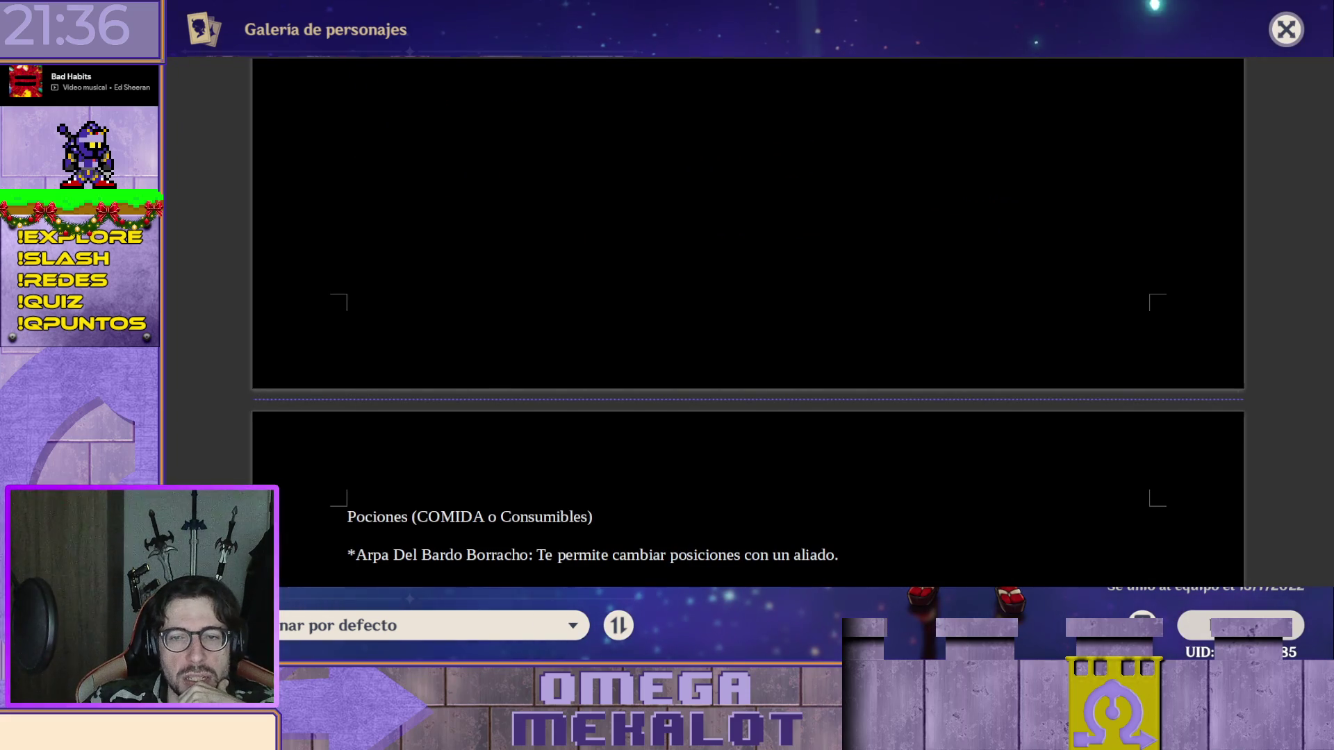
scroll(1330, 389, down, 5)
scroll(1330, 389, up, 10)
scroll(747, 323, up, 5)
scroll(748, 324, up, 3)
scroll(747, 323, up, 5)
scroll(748, 323, up, 5)
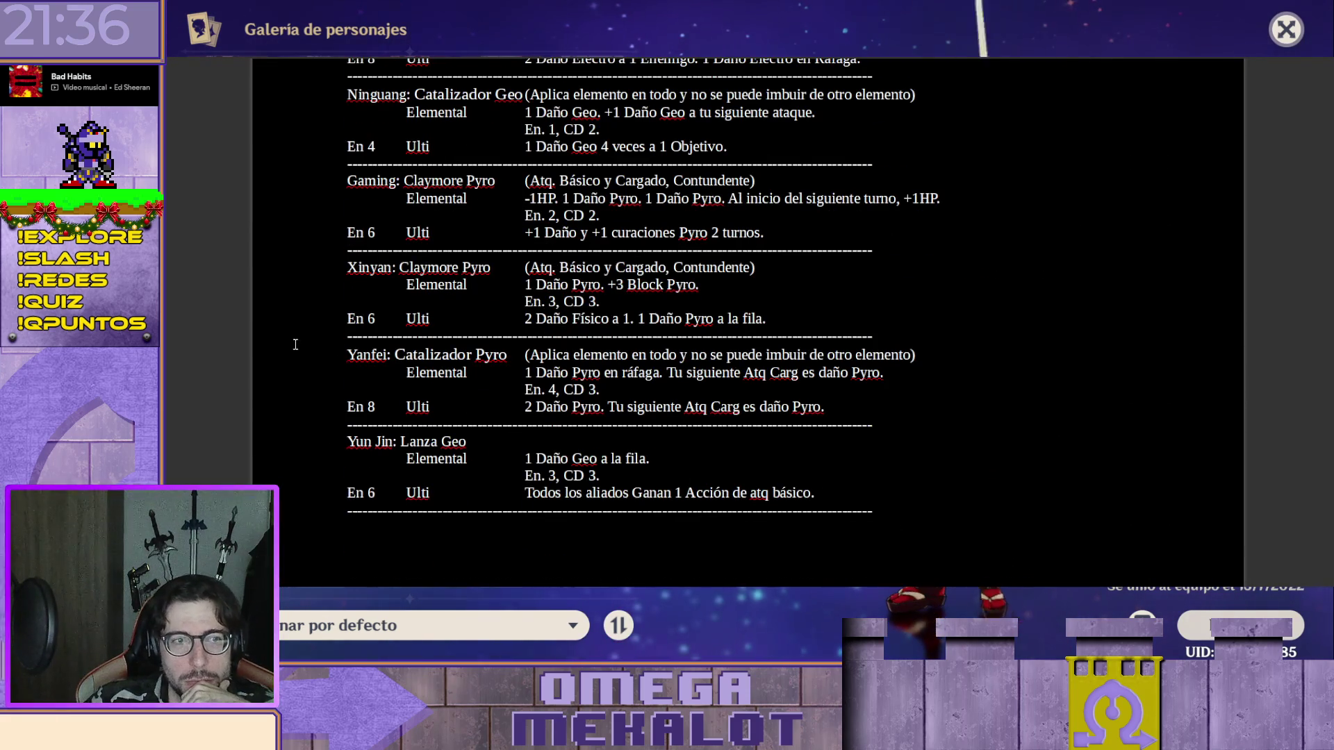
scroll(616, 287, up, 5)
scroll(616, 287, up, 5)
scroll(616, 287, up, 5)
scroll(615, 286, up, 3)
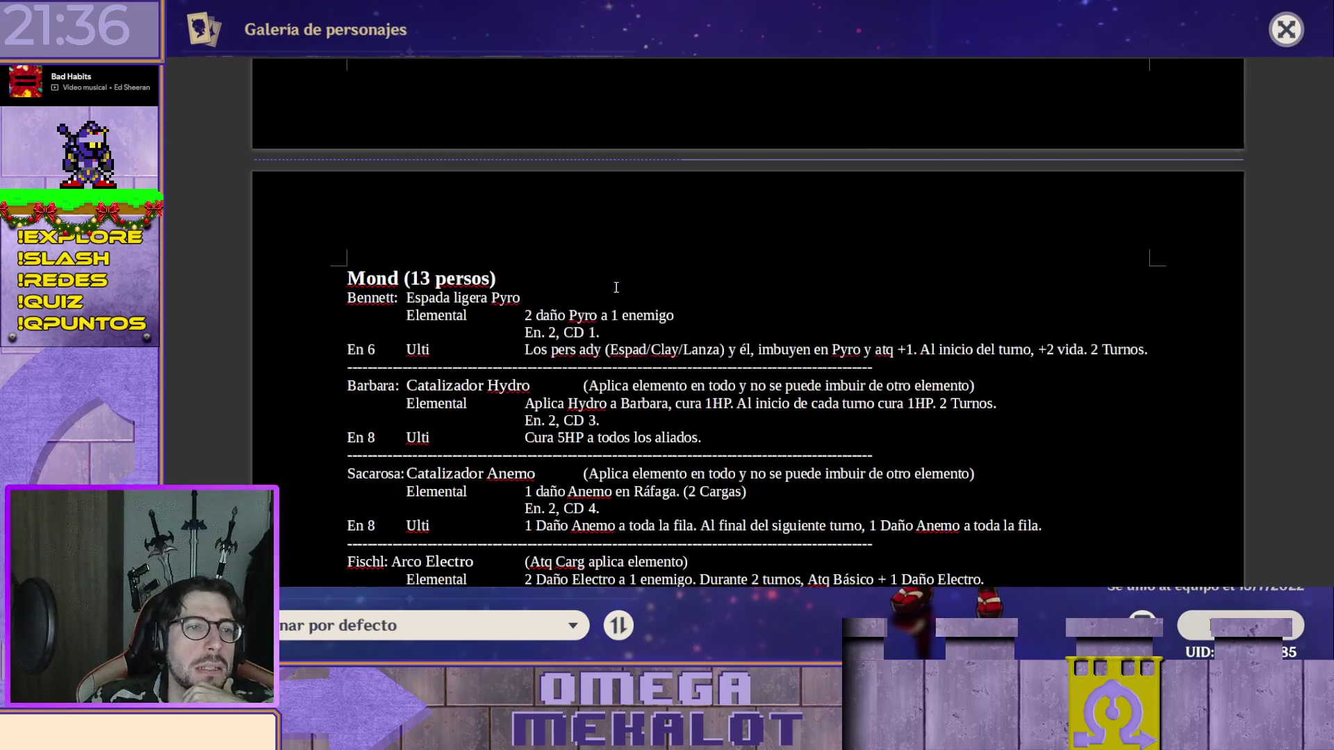
scroll(609, 284, down, 1)
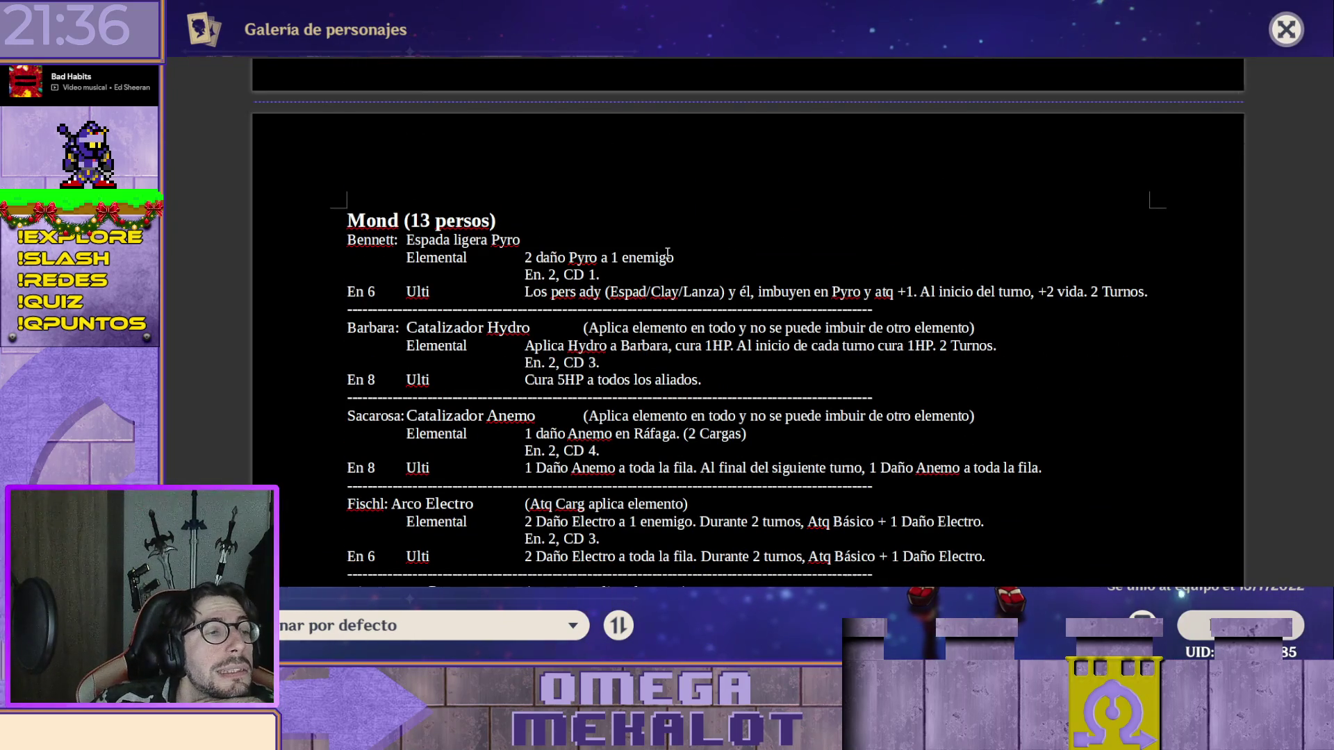
Return to the Mond character list, placing the cursor after 'Espada ligera Pyro'.
click(716, 237)
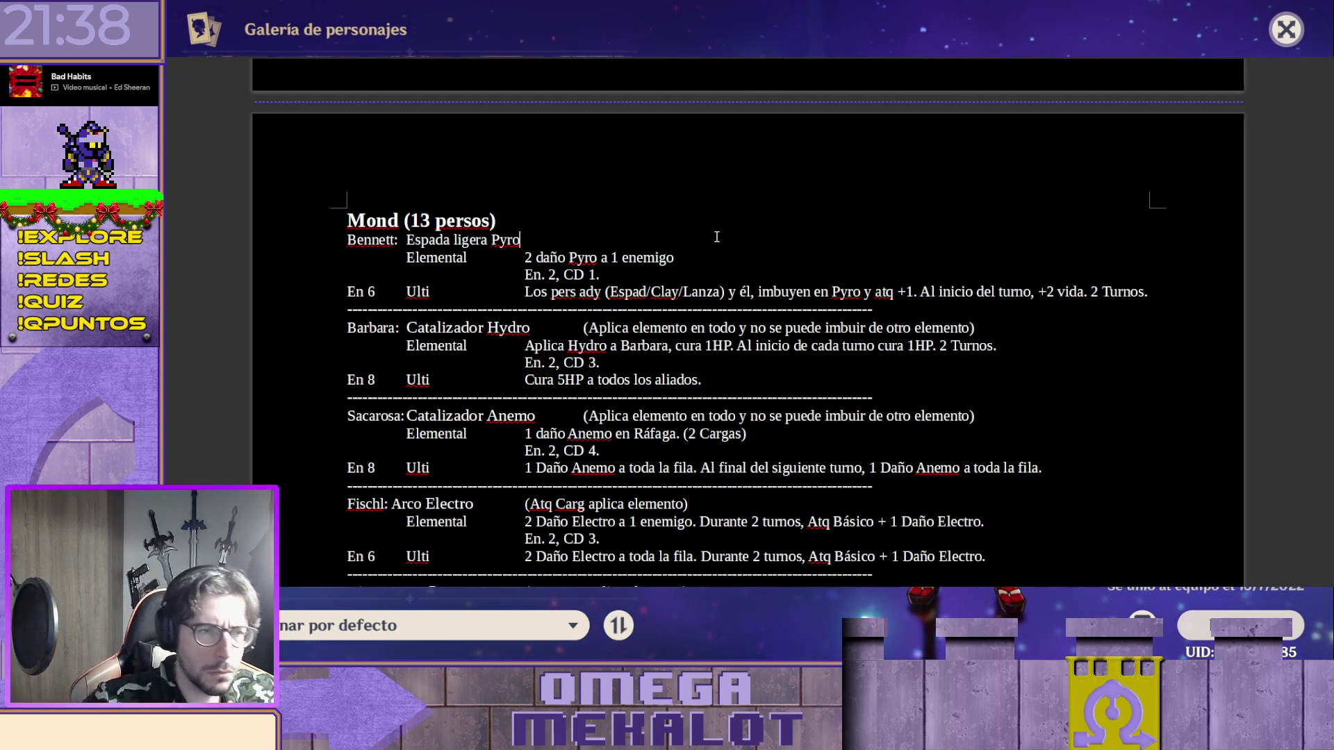
scroll(716, 237, down, 10)
scroll(687, 254, down, 1)
scroll(793, 282, down, 1)
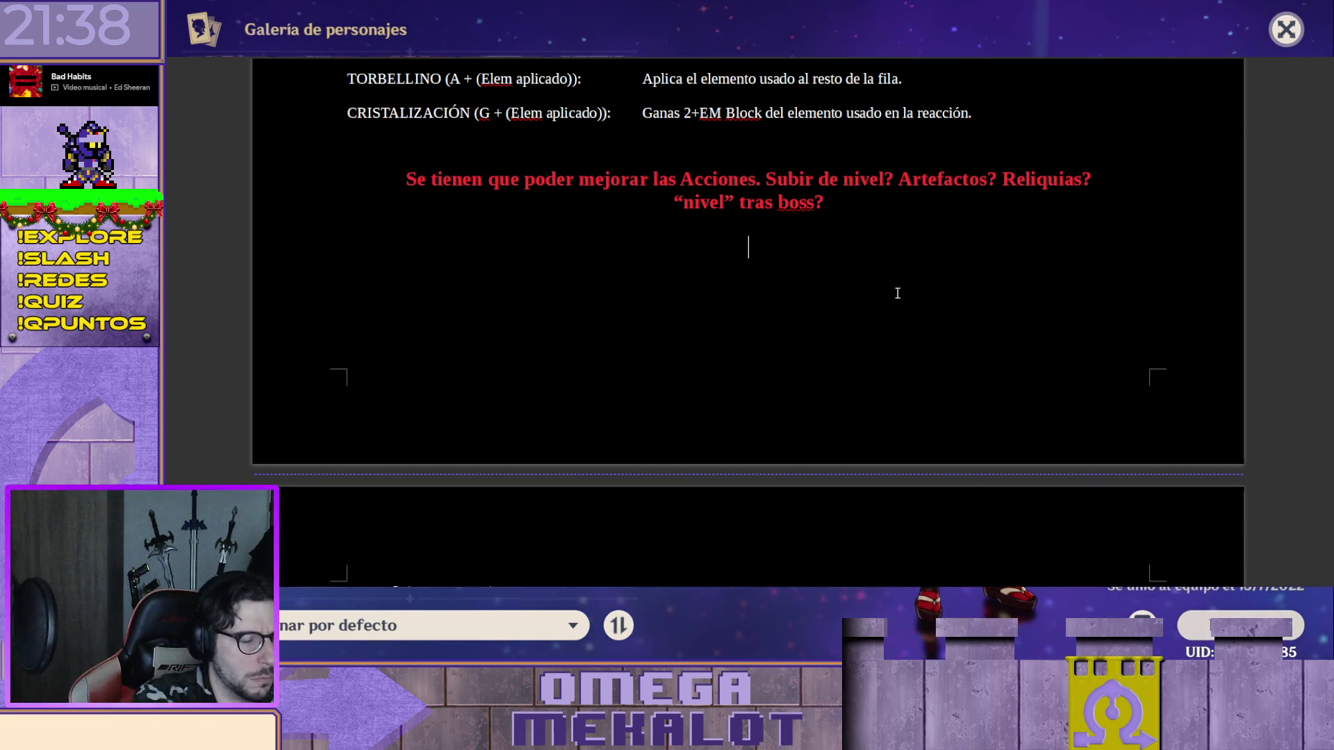
text(Mirar de)
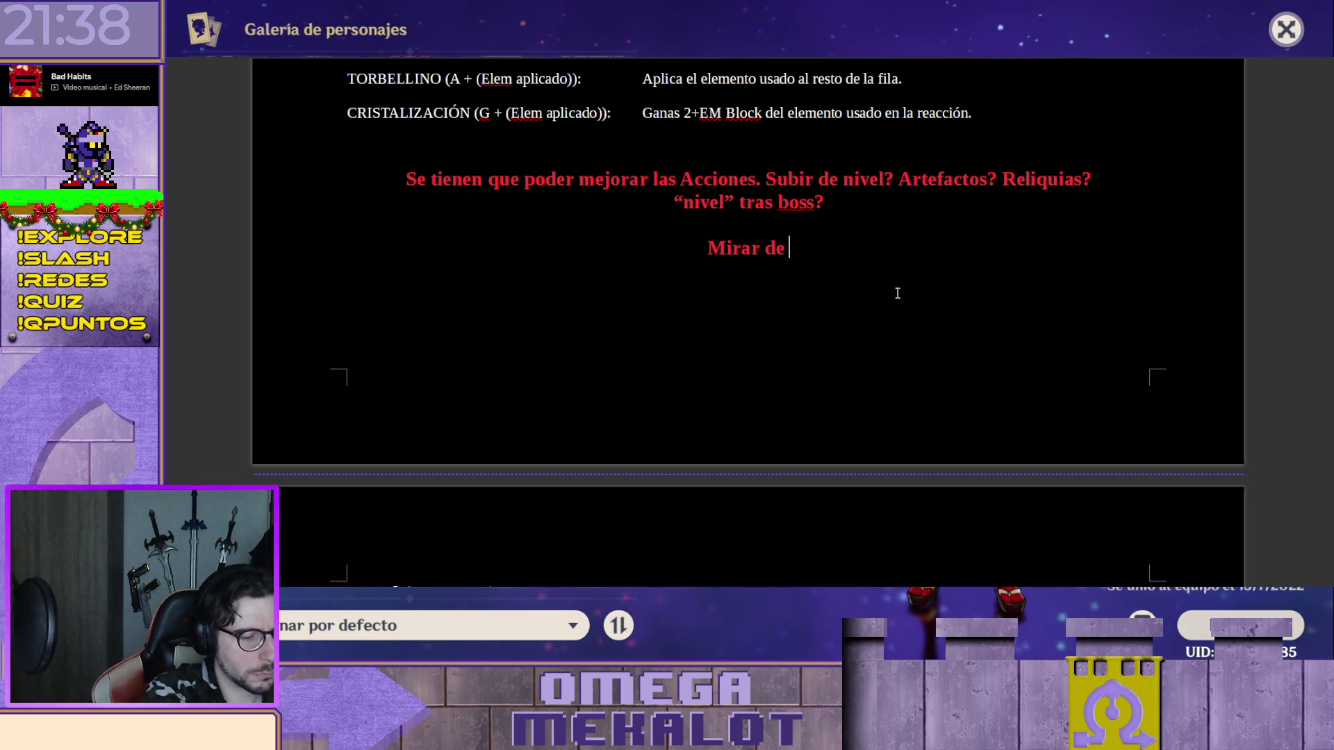
text(ara las acciones. Girarlas una vez realizada)
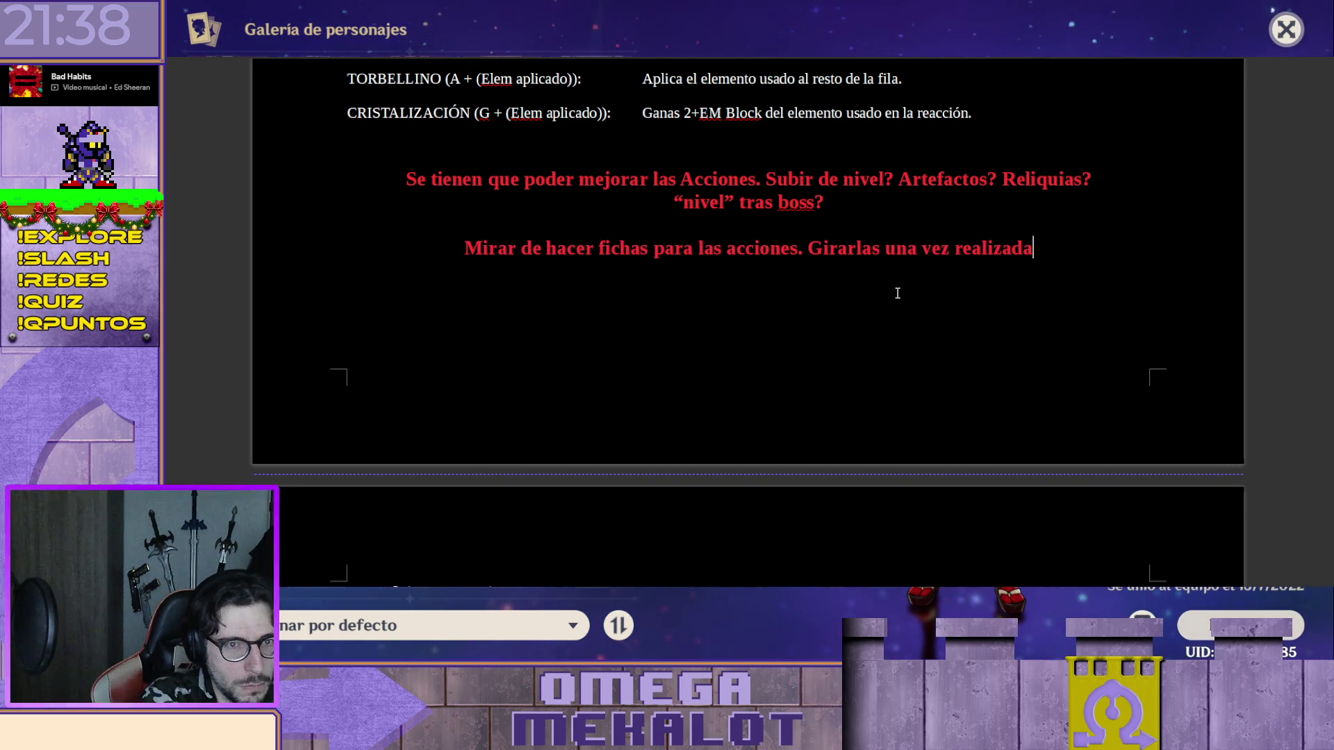
text(s. Hacer)
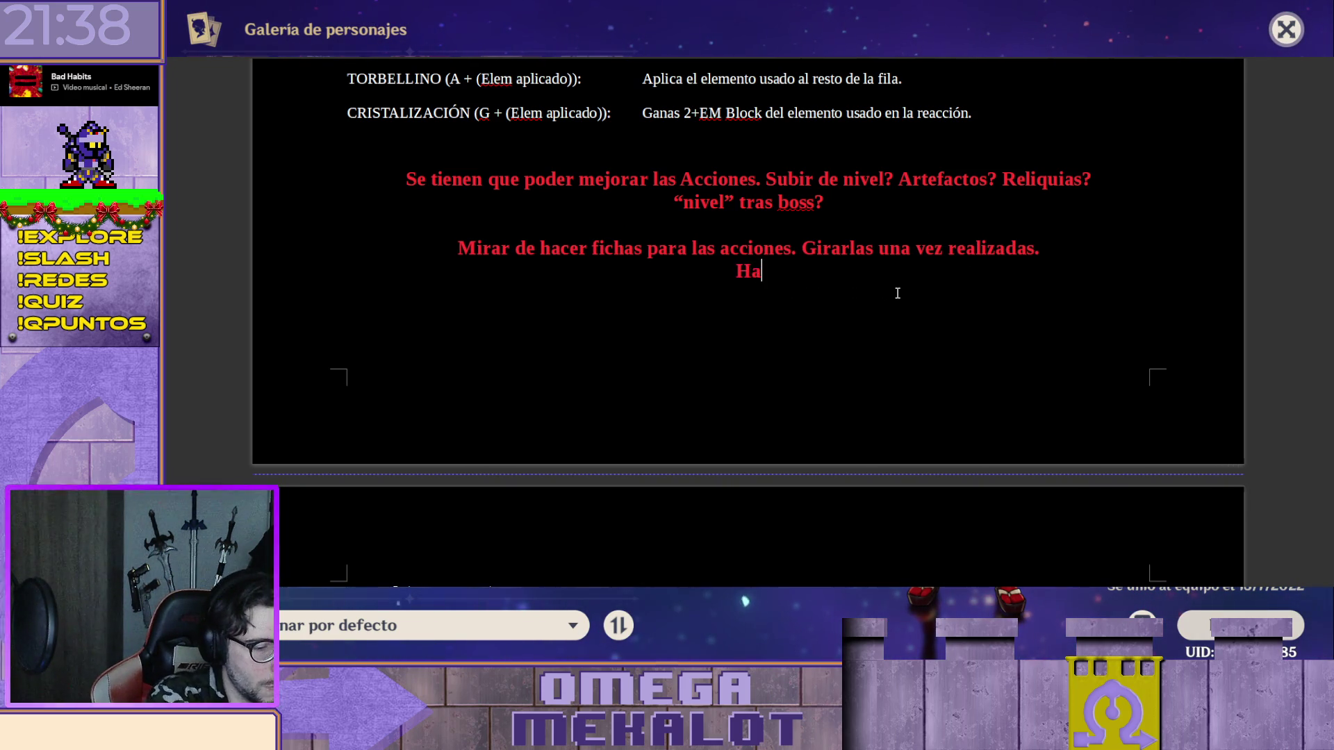
text( fichas exclusivas para acciones en concreto)
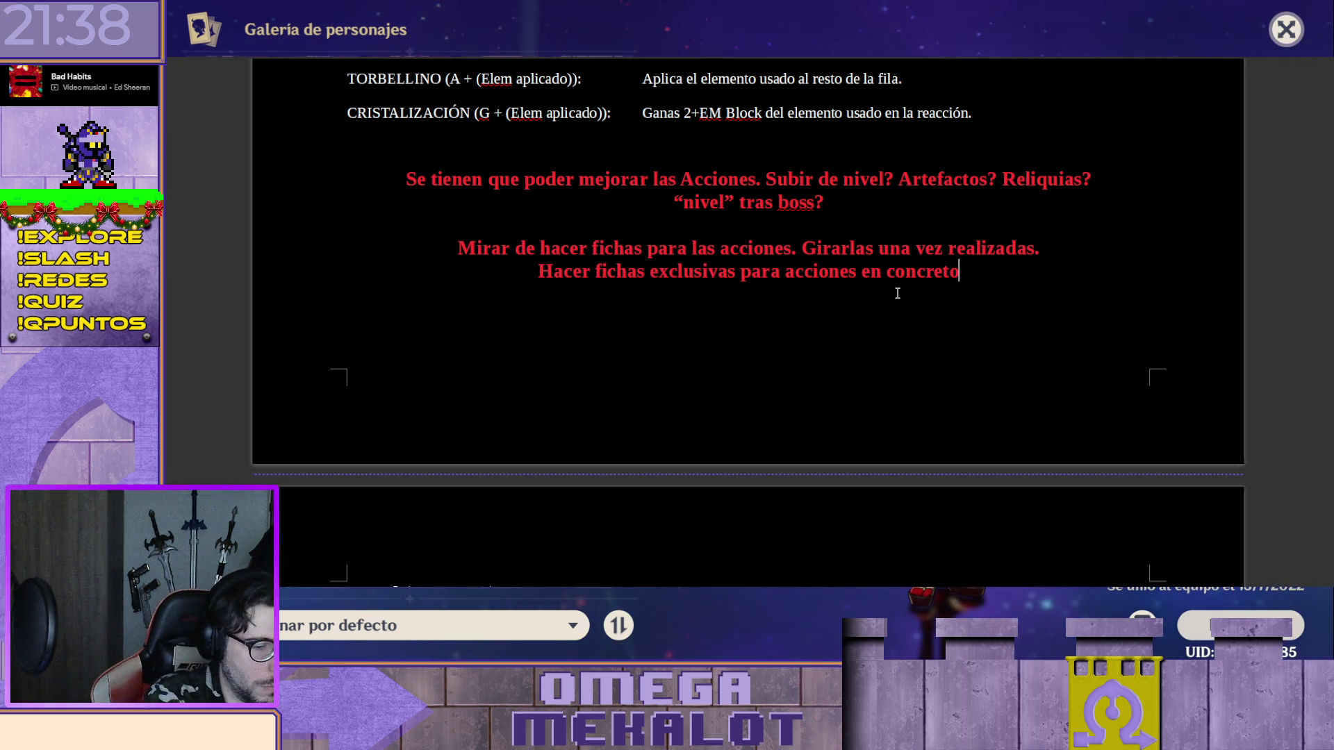
text( para )
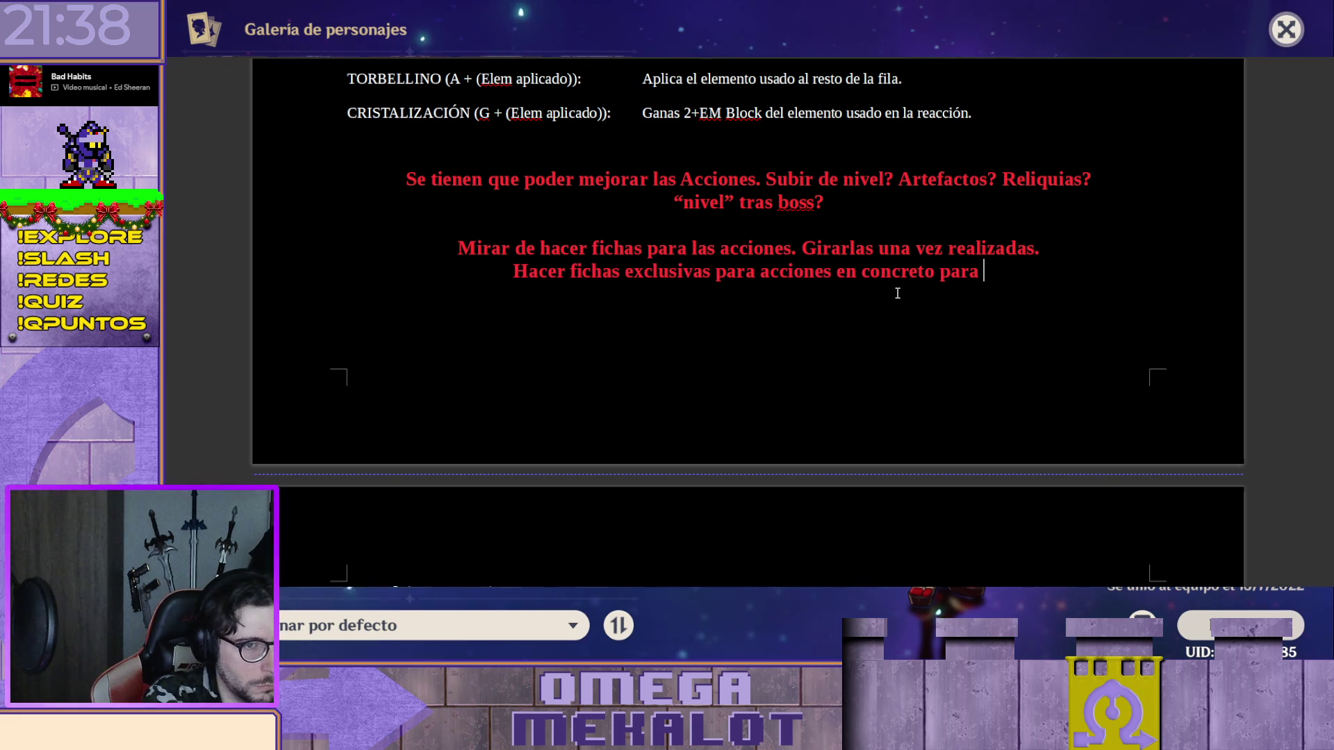
text(las acciones extra)
Start a new line for another red note about action cards.
key(Return)
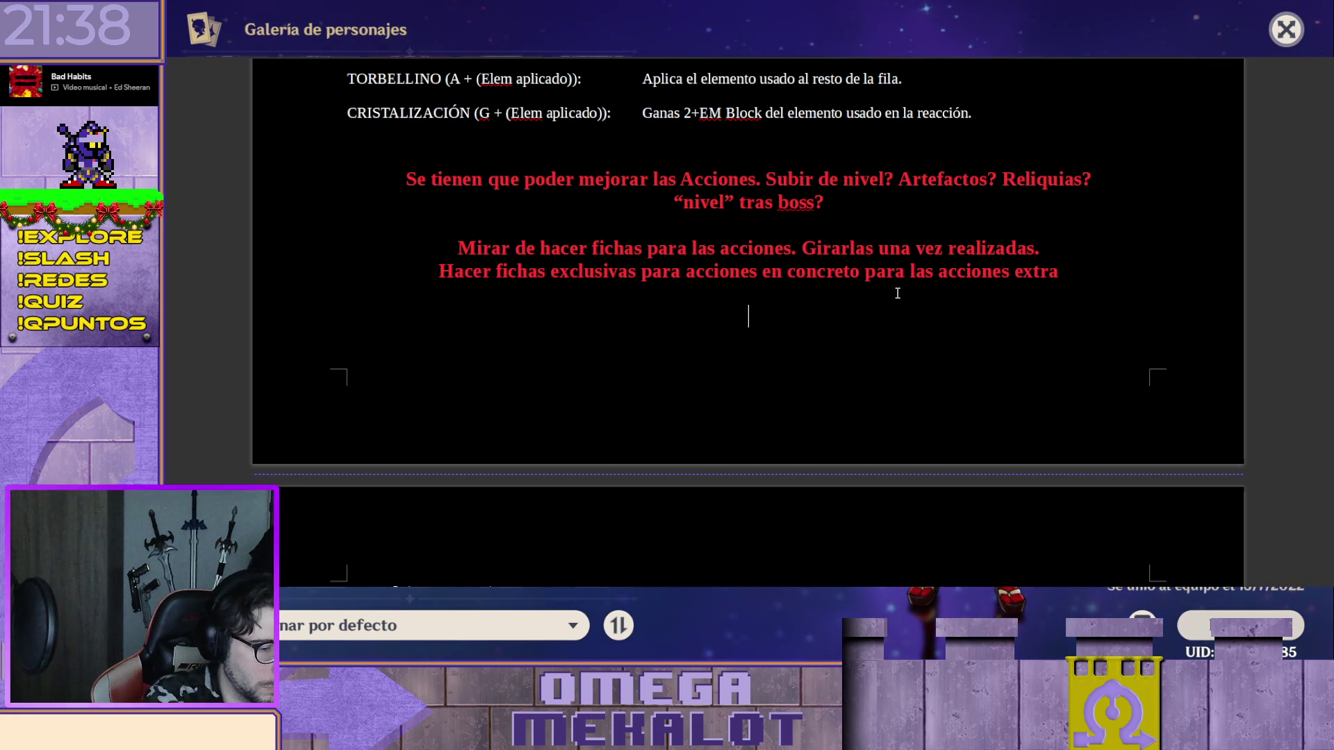
text(Alg)
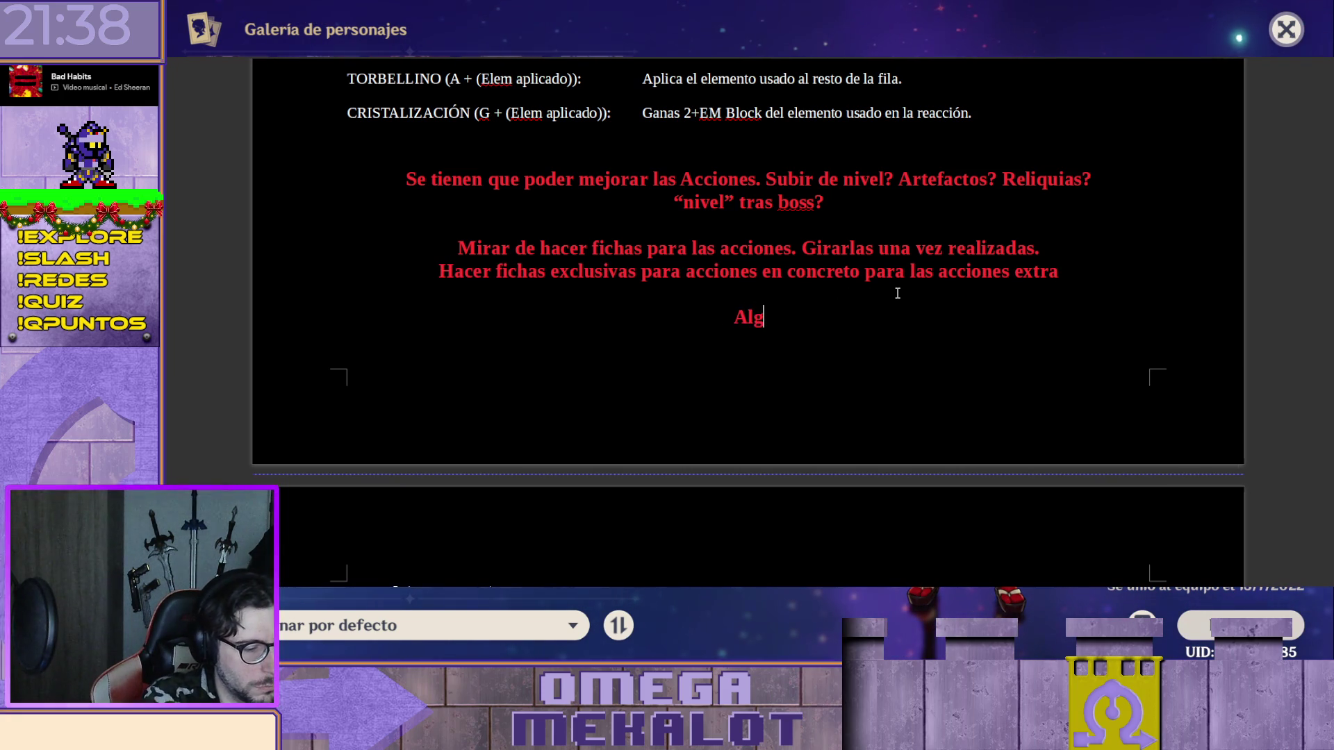
text(una acción completa extra indicada de alguna manera)
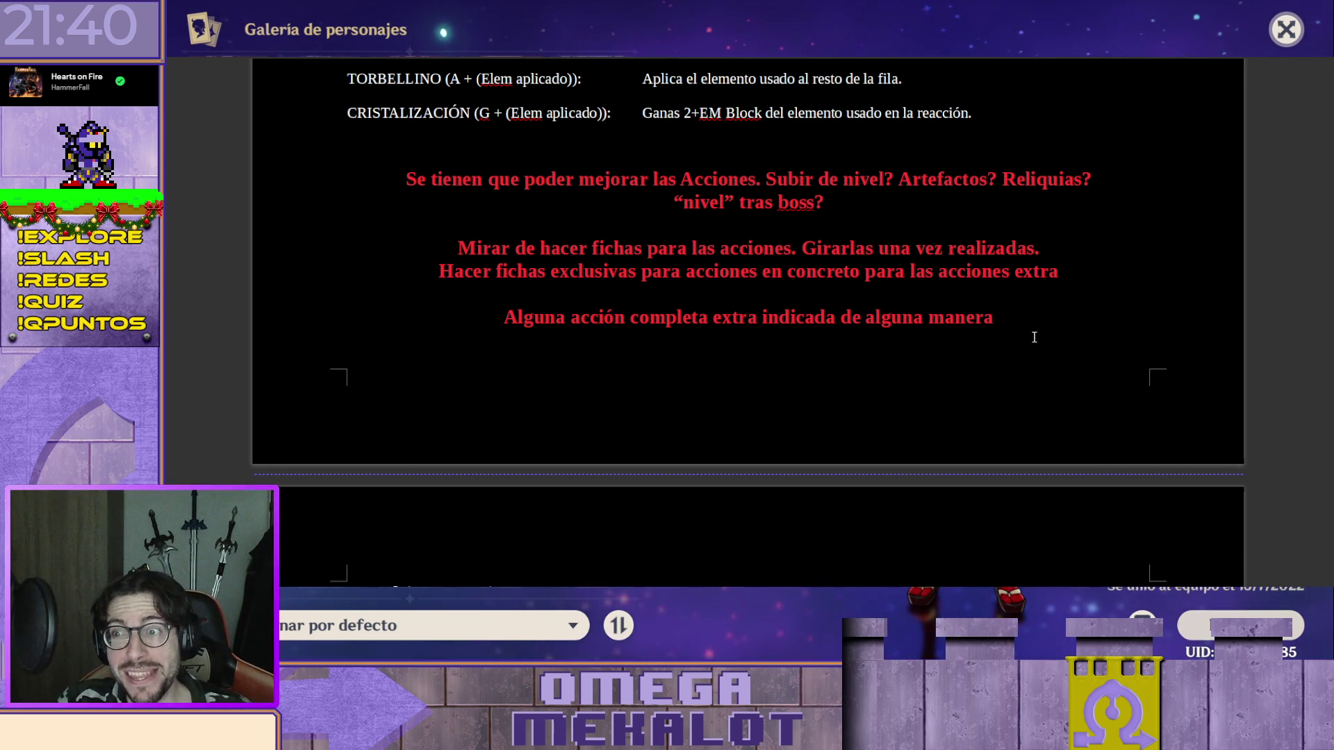
scroll(1023, 332, up, 1)
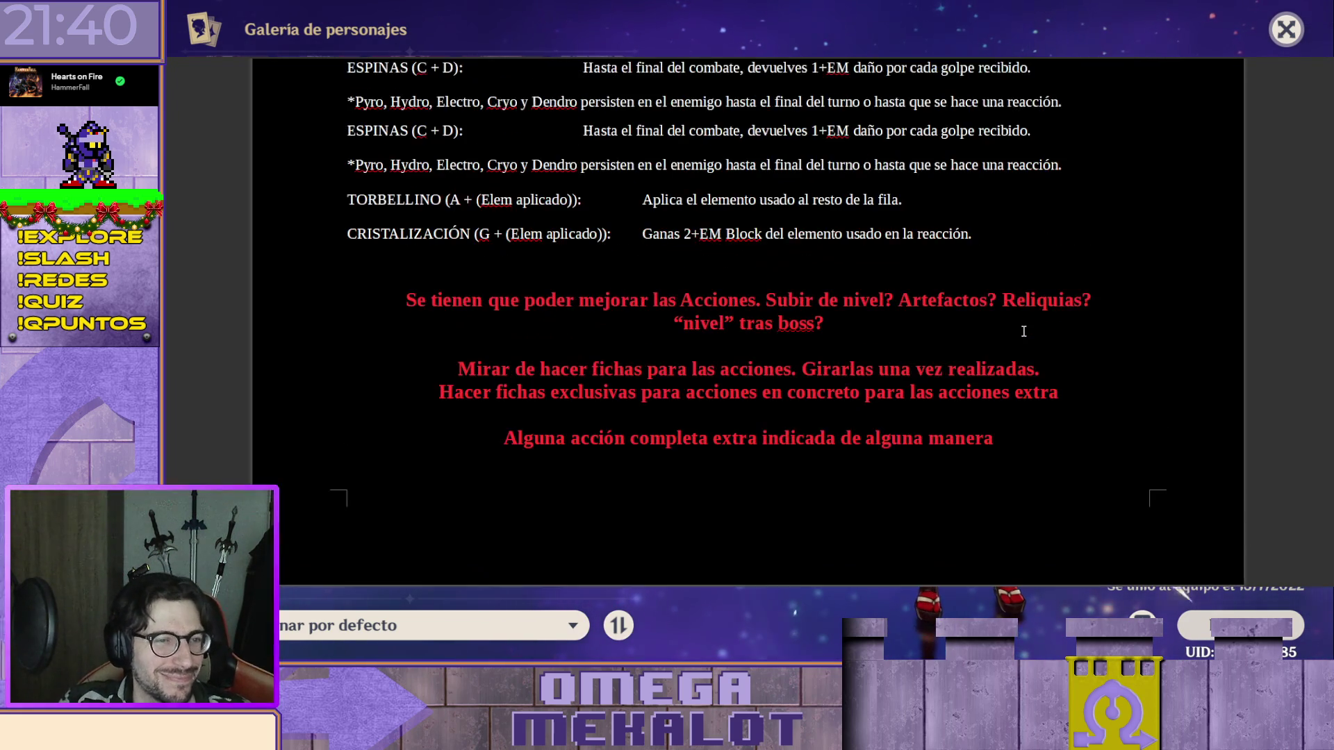
scroll(1024, 331, up, 2)
scroll(1027, 335, down, 2)
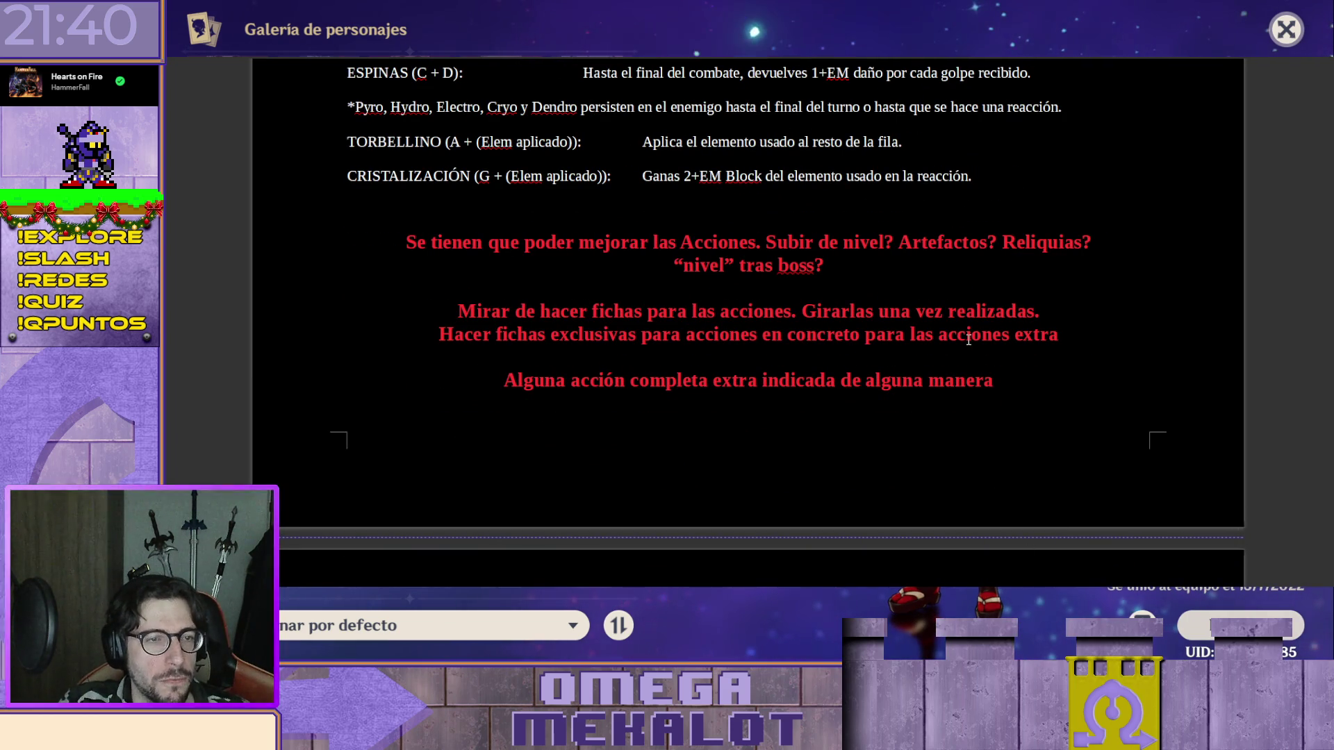
scroll(900, 359, up, 1)
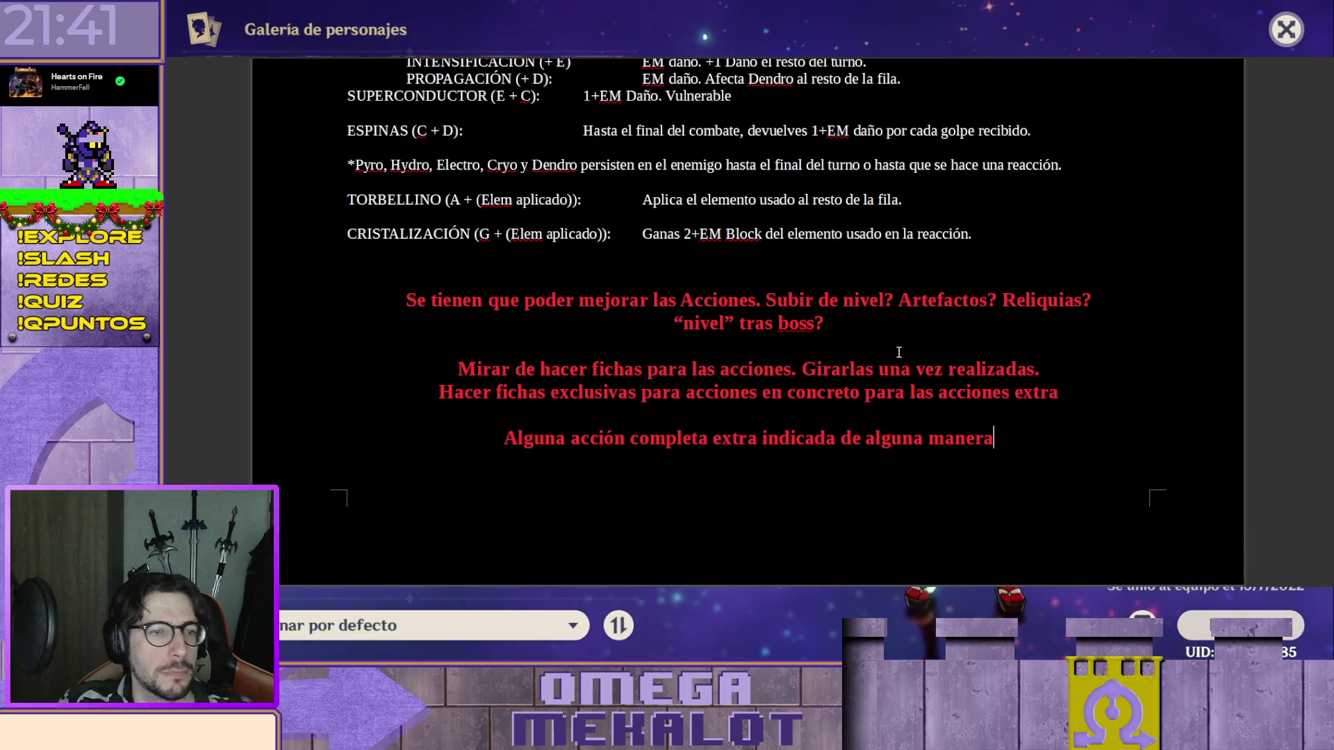
scroll(898, 352, up, 3)
scroll(899, 352, up, 1)
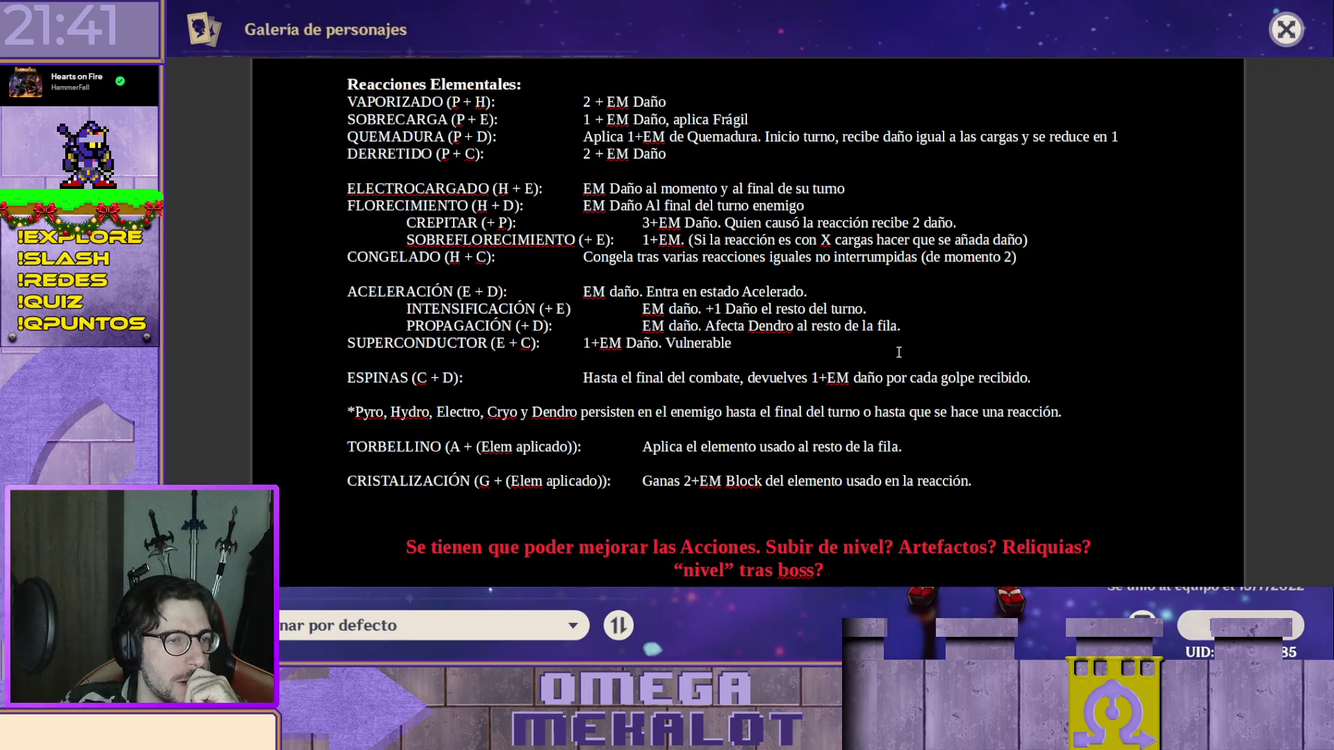
scroll(899, 353, down, 1)
scroll(898, 352, up, 2)
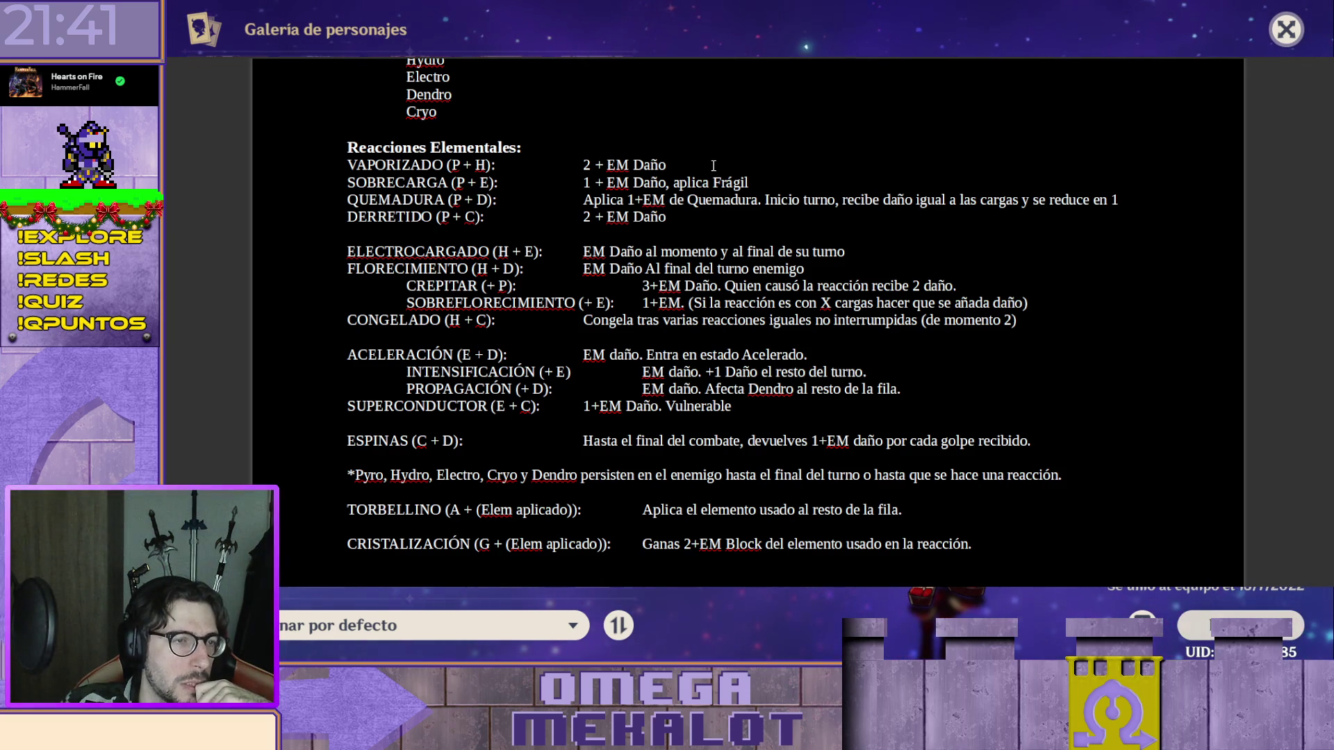
Change DERRETIDO to deal 1 + EM damage and append 'Aplica Débil'.
click(717, 216)
click(725, 165)
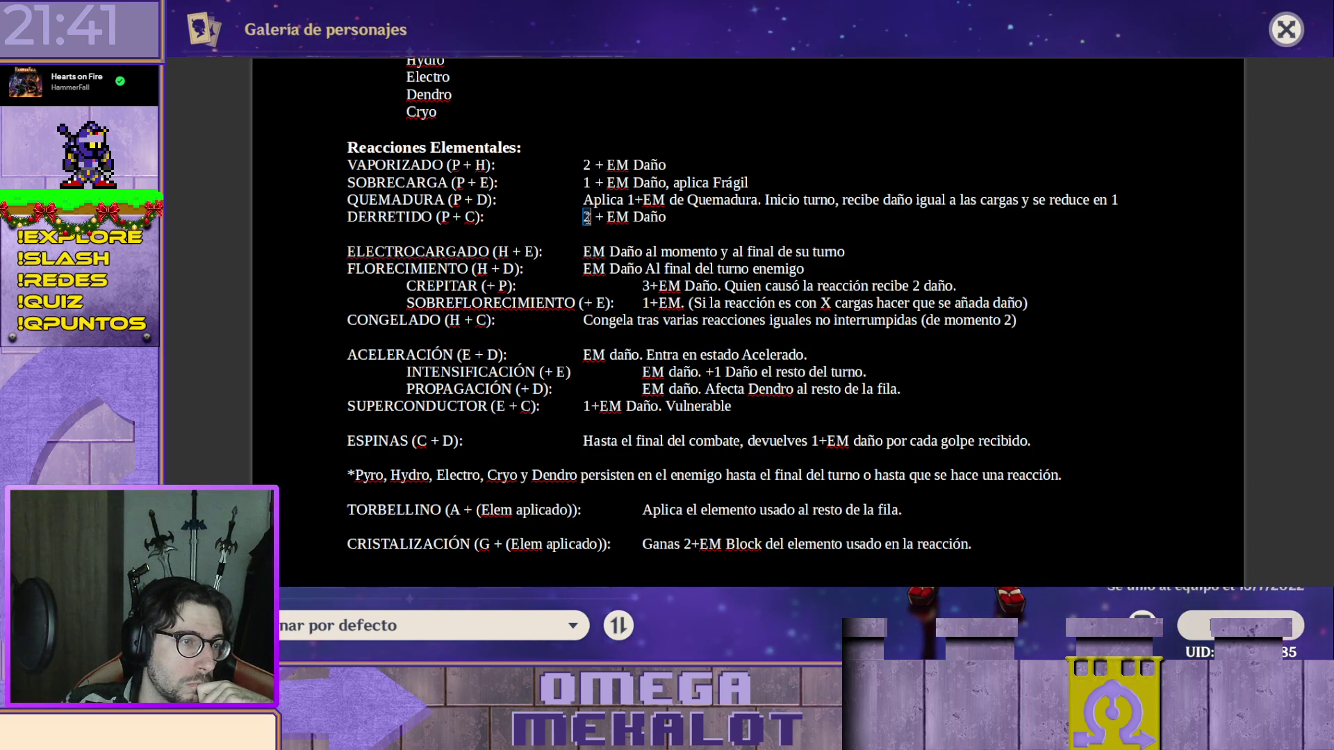
text(1)
key(End)
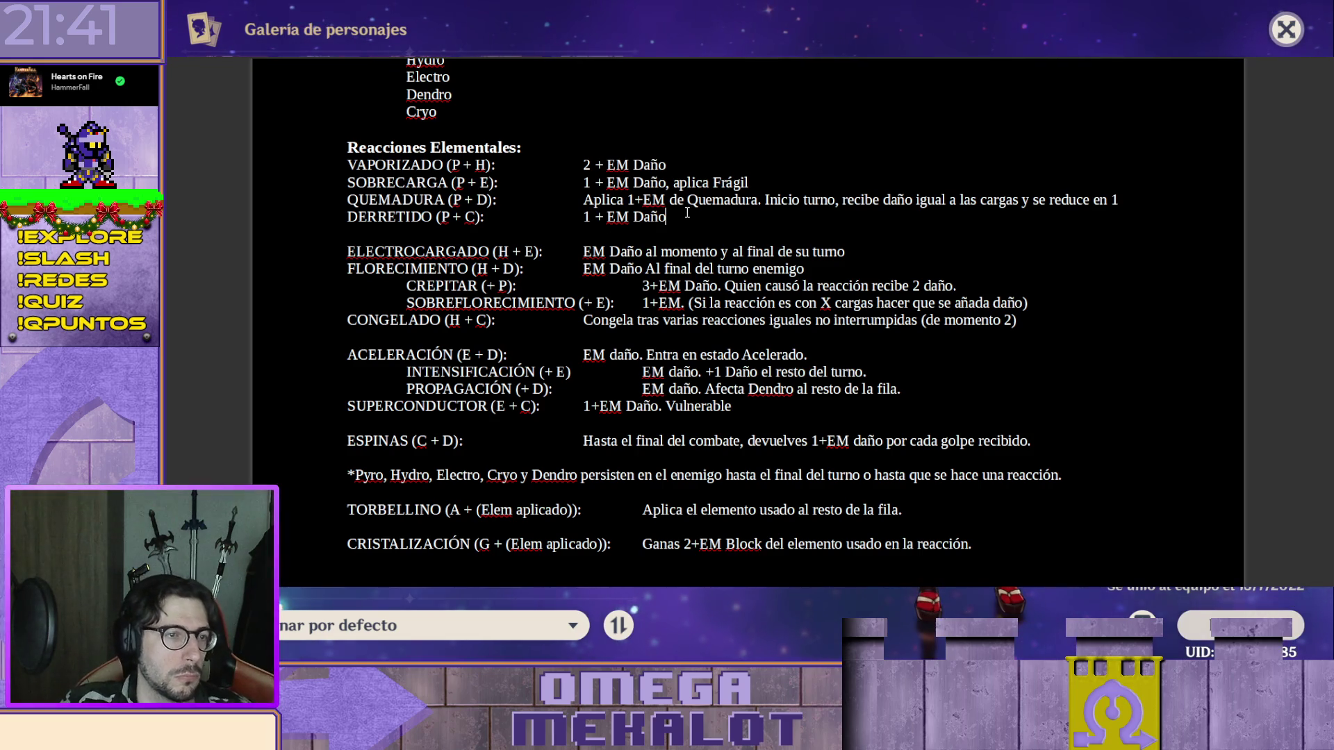
text(Aplica Débil)
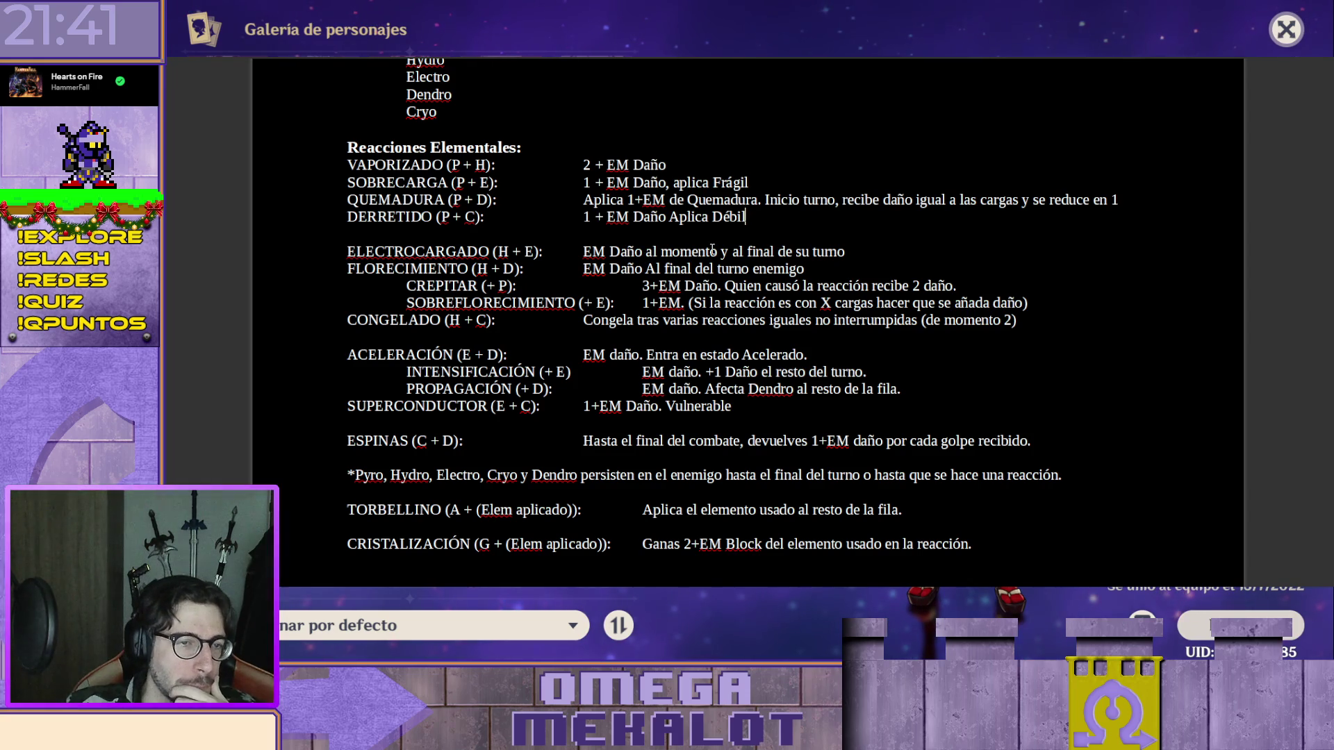
scroll(713, 251, down, 1)
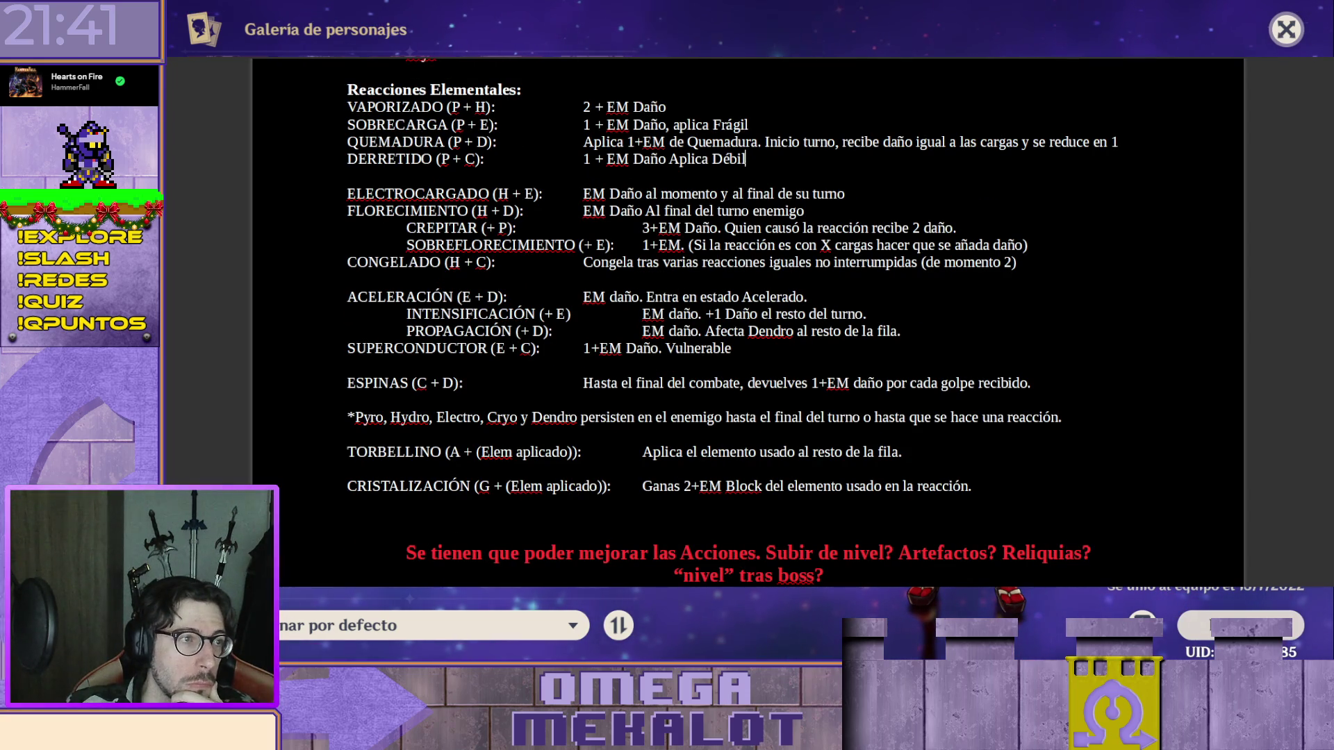
scroll(554, 133, down, 2)
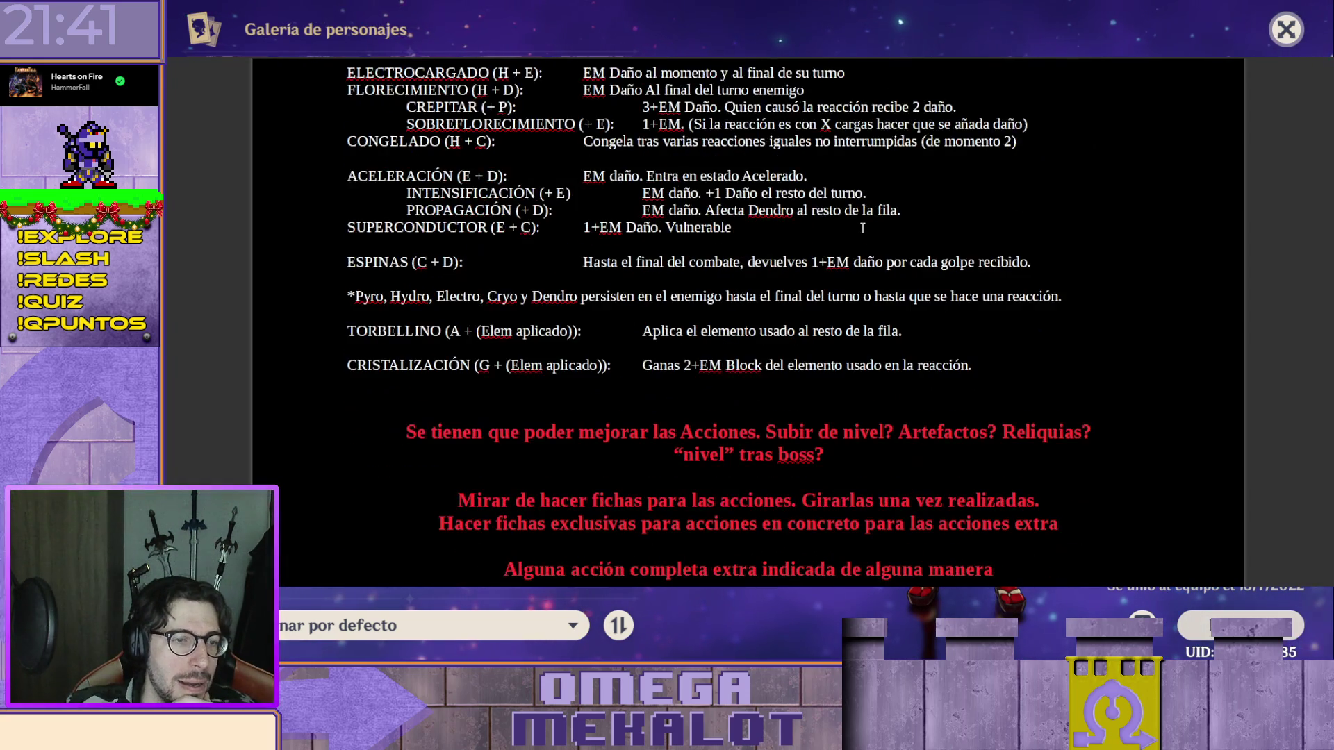
scroll(863, 229, down, 1)
scroll(832, 256, down, 2)
scroll(868, 268, down, 2)
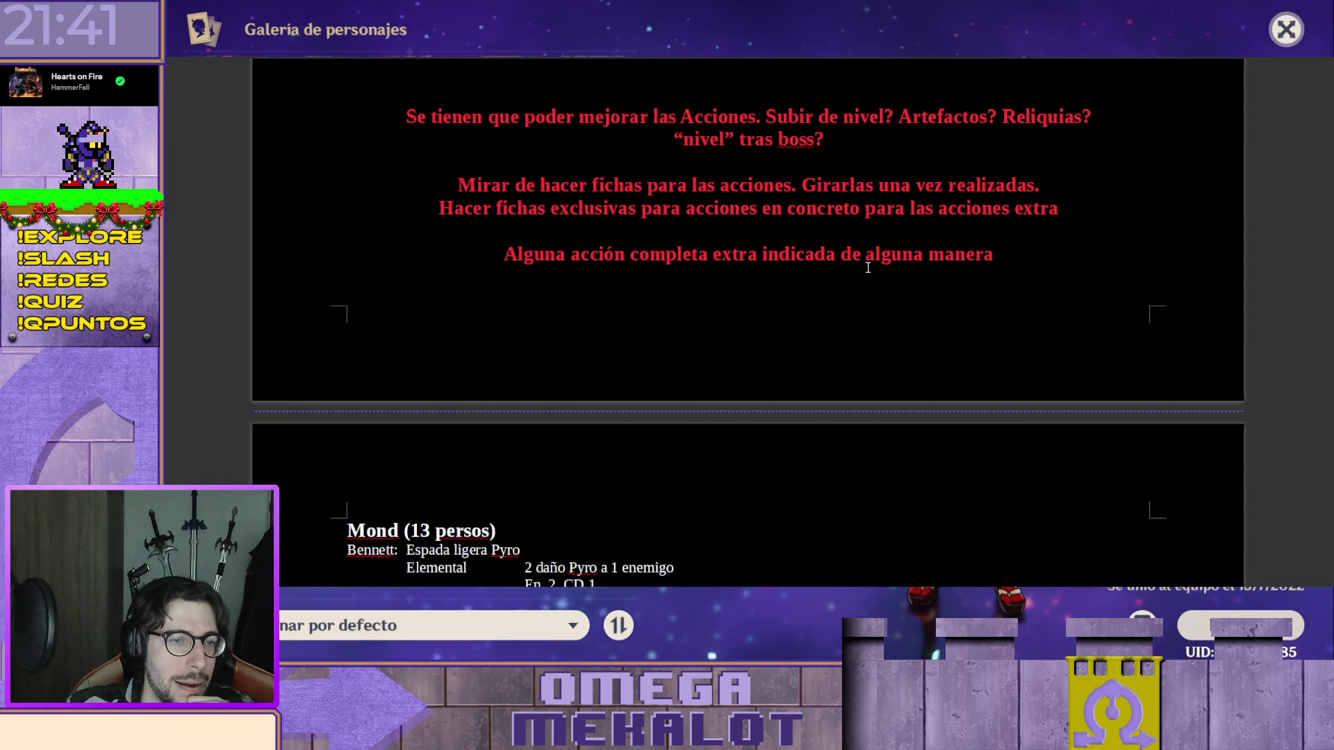
scroll(867, 267, down, 3)
scroll(867, 269, down, 2)
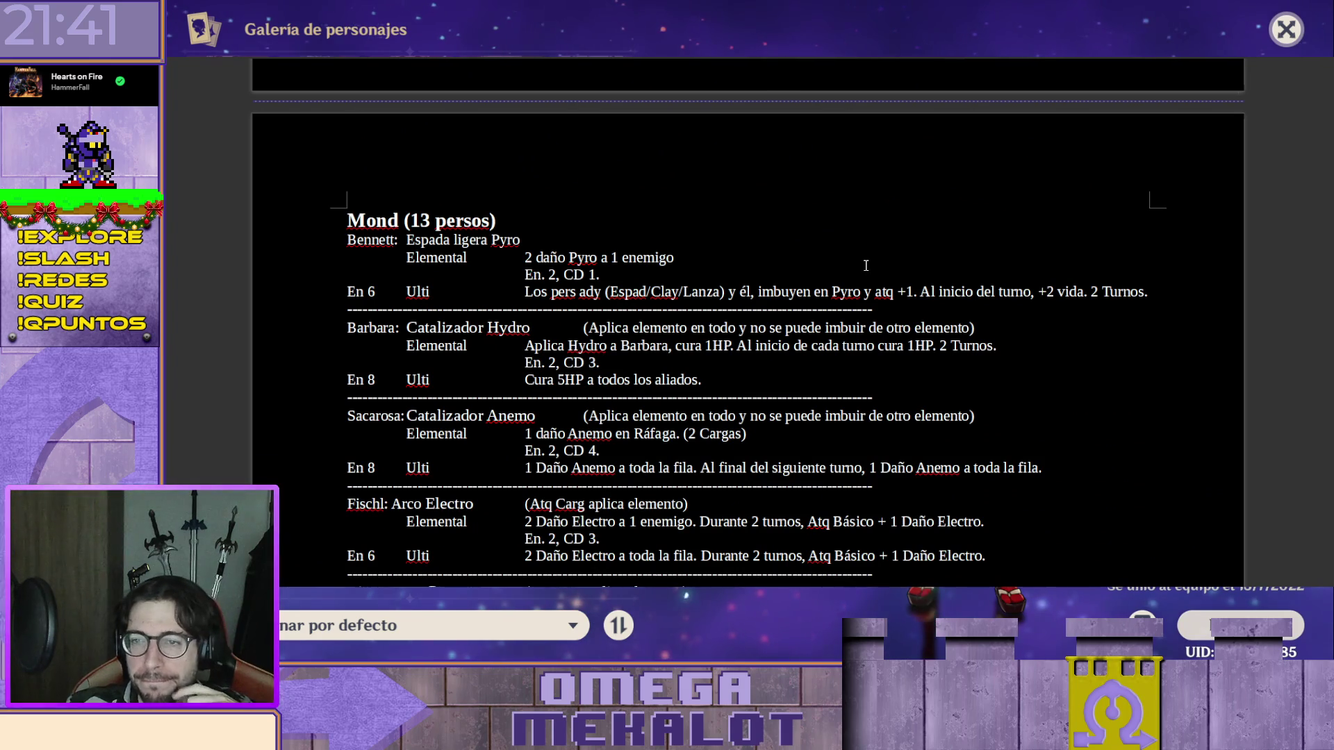
scroll(845, 266, down, 1)
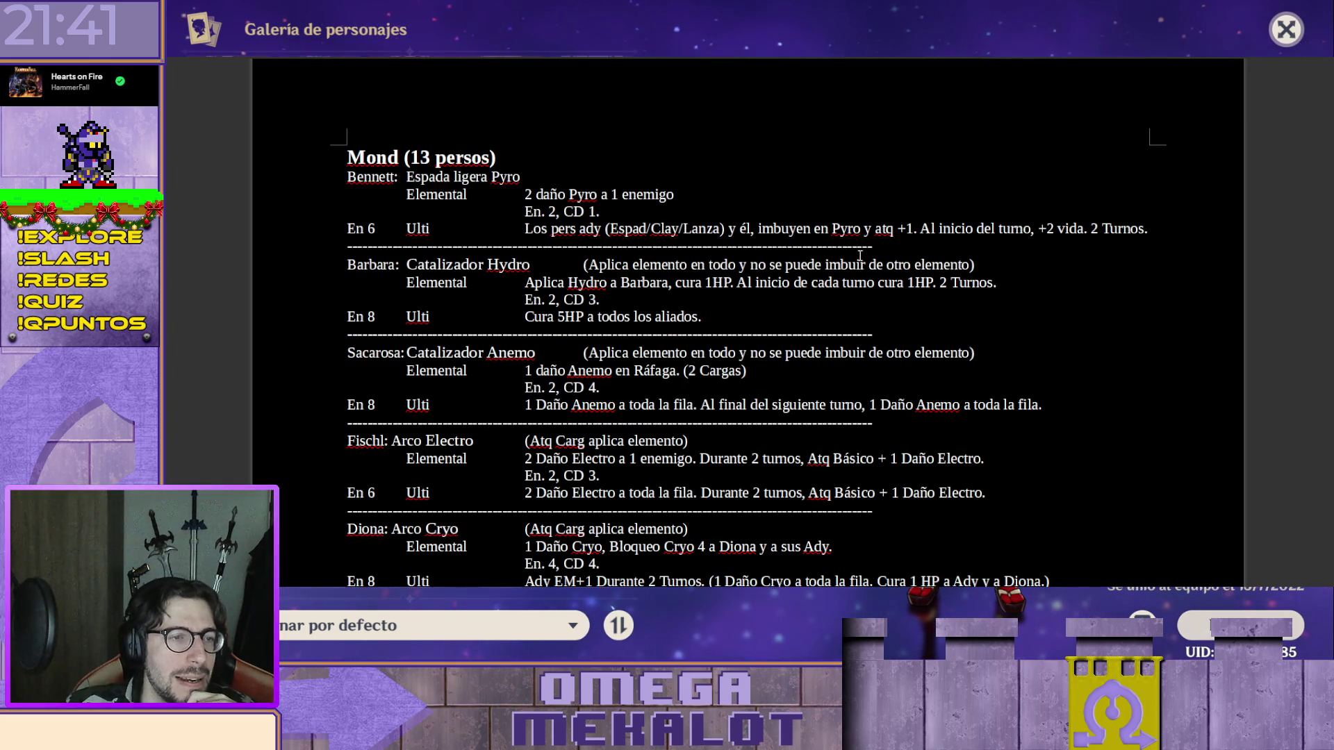
scroll(748, 324, up, 3)
scroll(748, 323, up, 3)
scroll(748, 323, up, 3)
scroll(926, 282, down, 1)
scroll(926, 282, down, 2)
scroll(925, 282, up, 1)
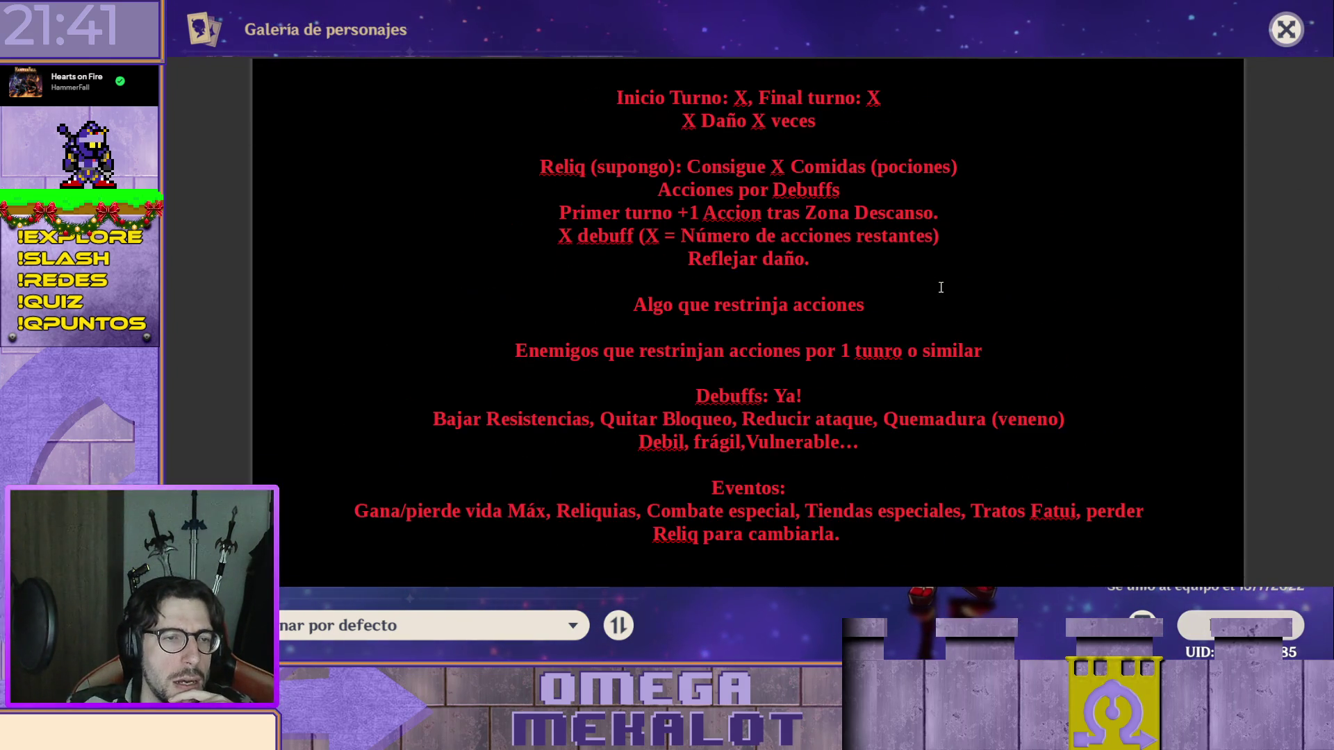
scroll(908, 271, up, 1)
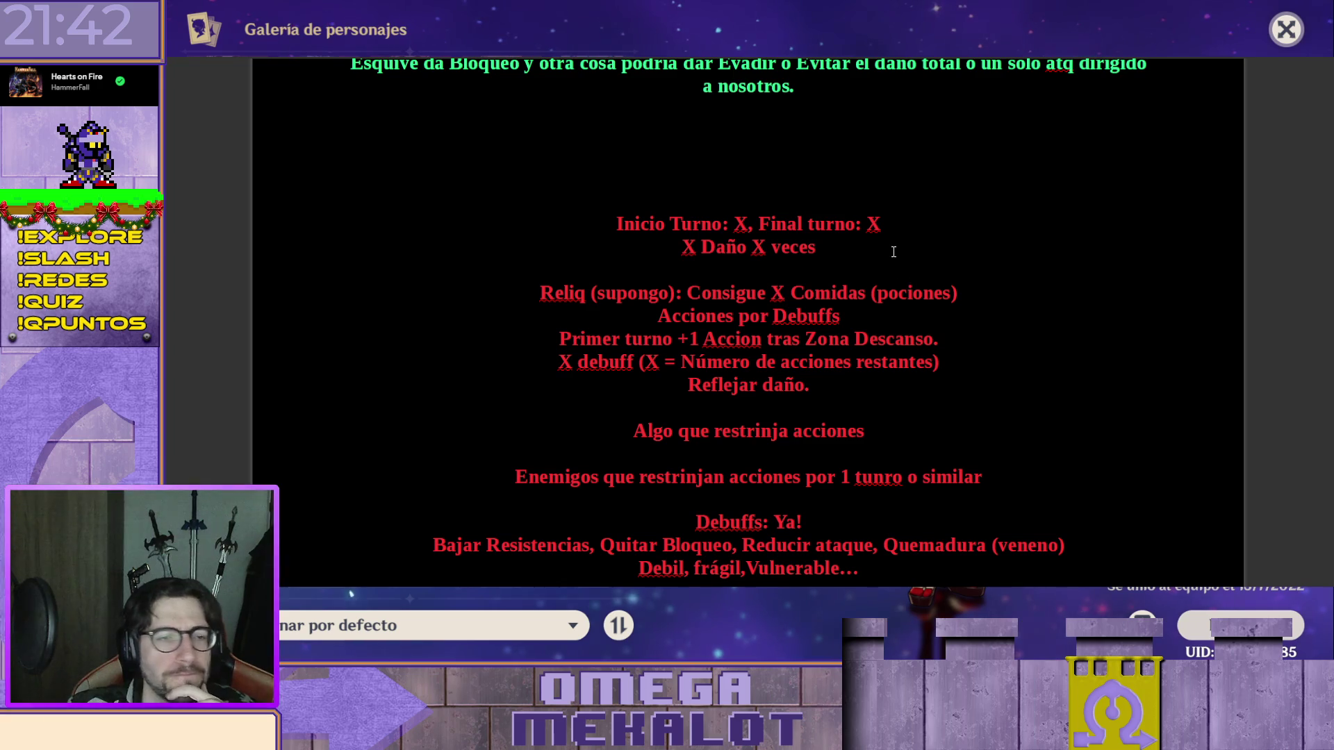
scroll(899, 151, up, 1)
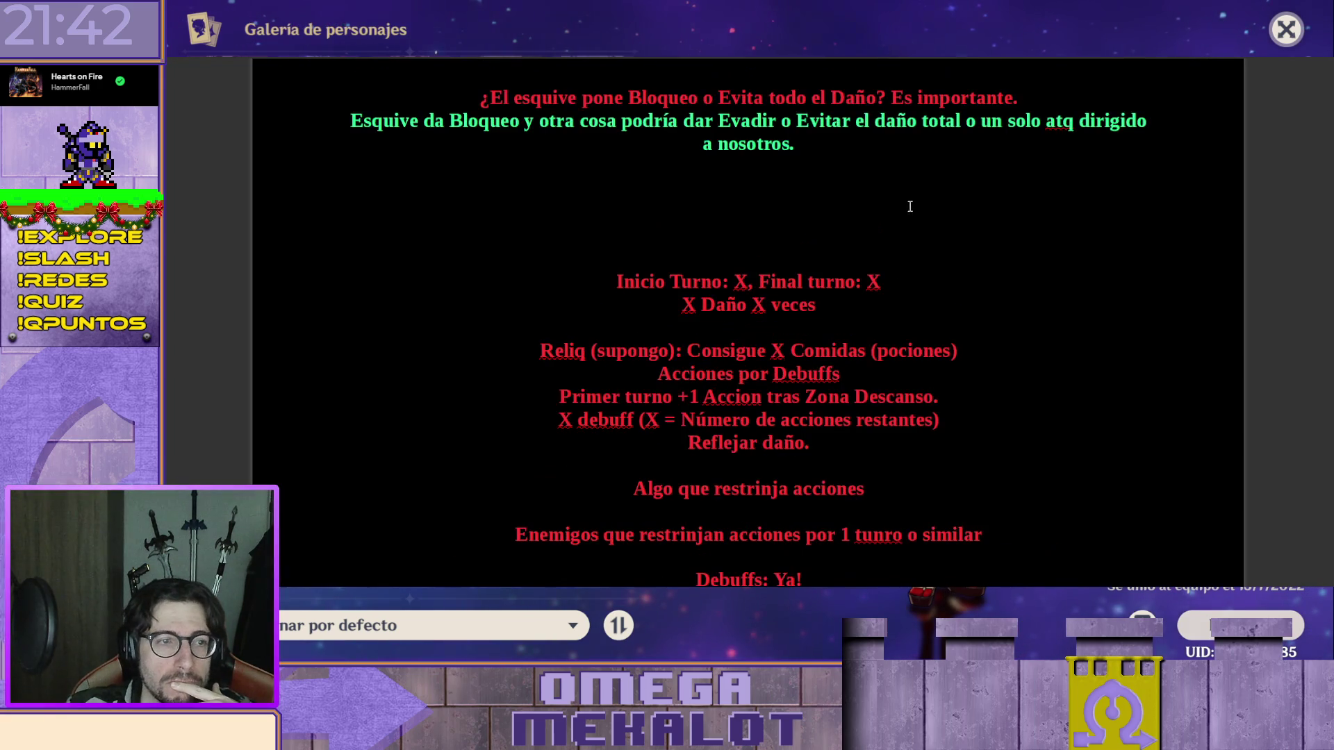
scroll(914, 221, down, 1)
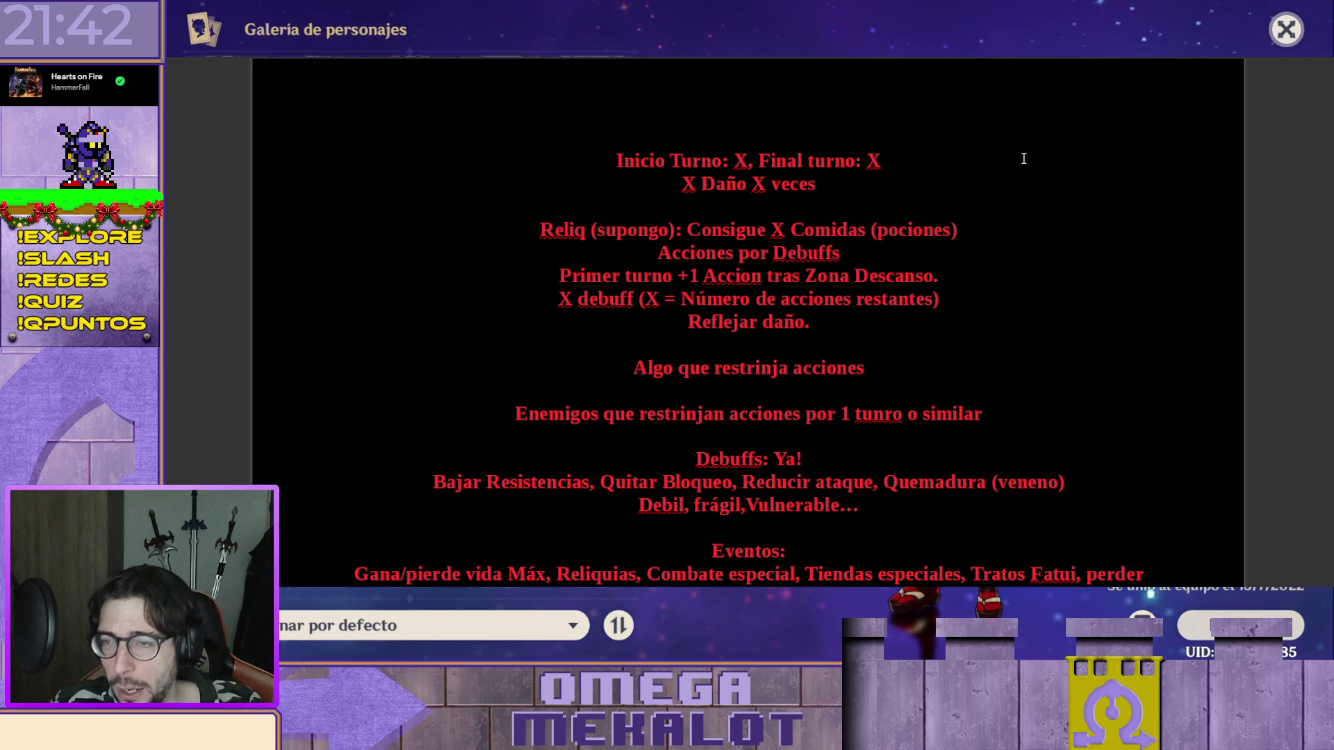
click(932, 98)
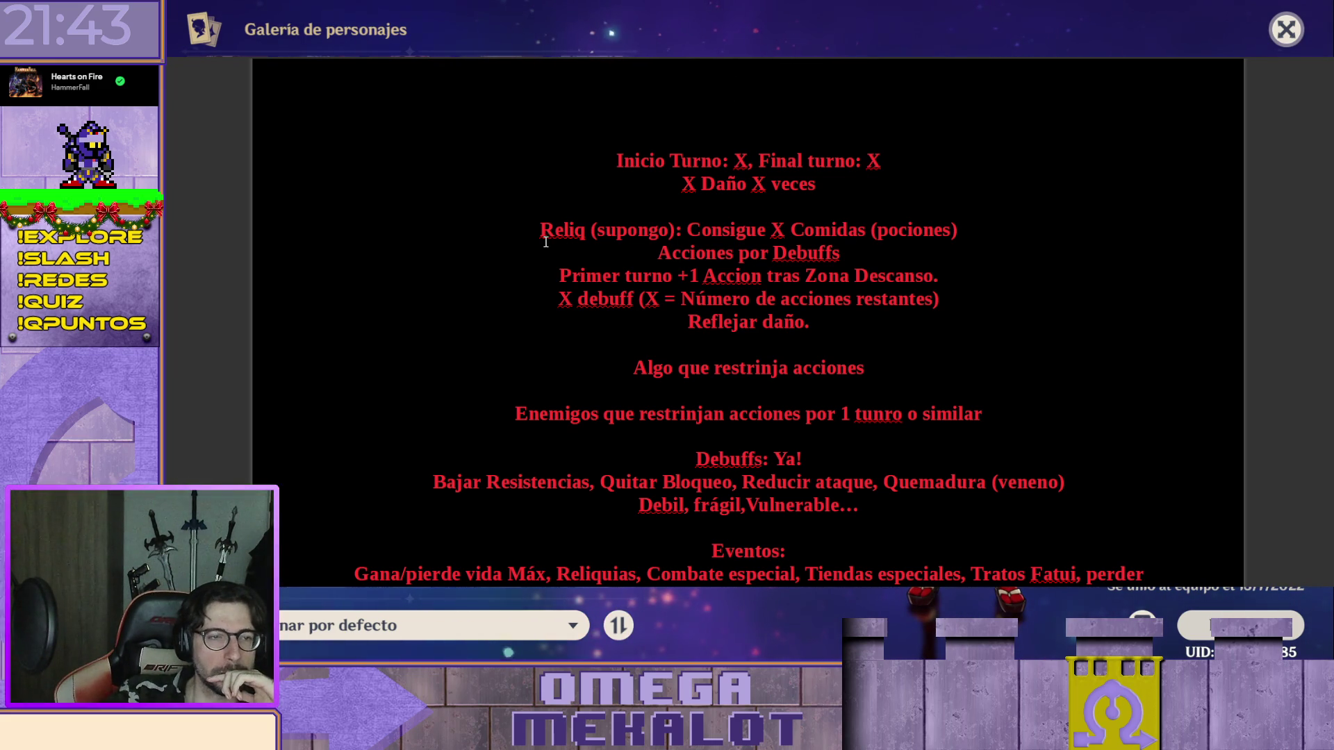
Delete the red note line about relics giving X meals (potions).
drag(578, 232, 1013, 231)
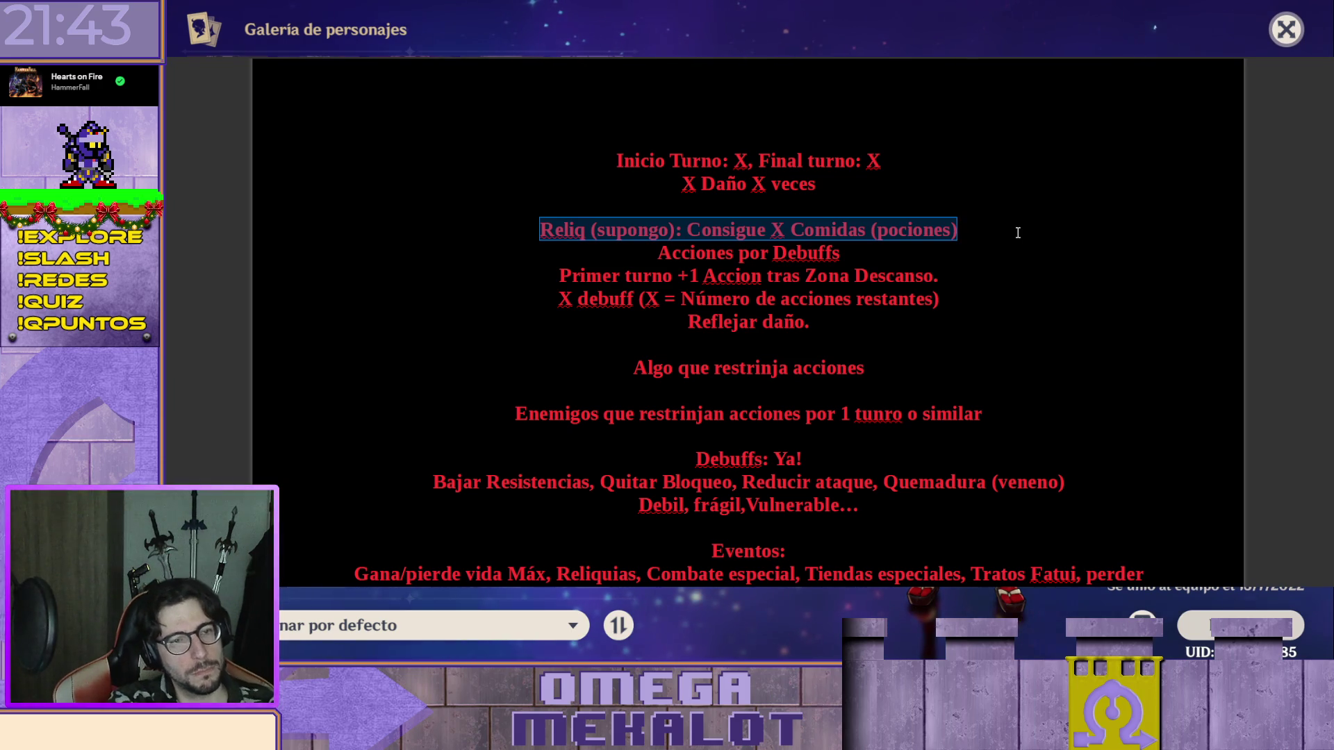
key(Delete)
key(Delete)
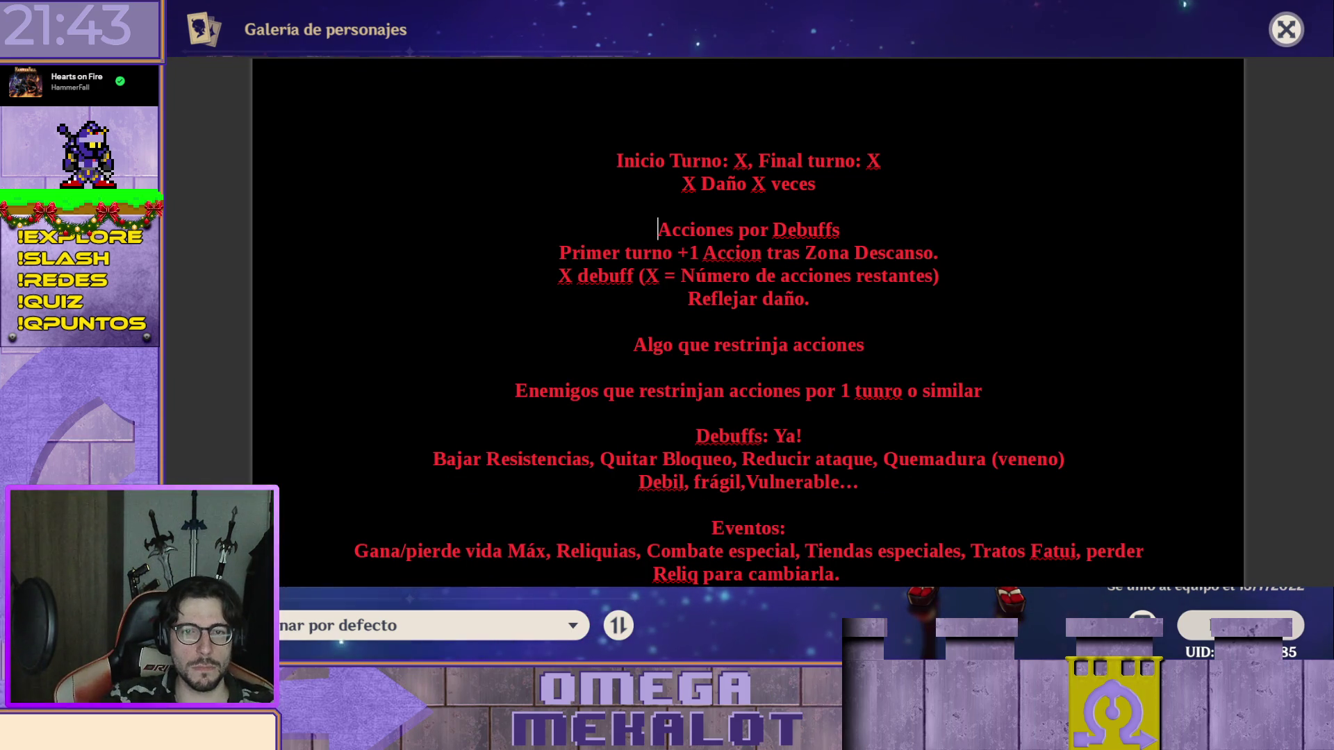
scroll(748, 324, down, 5)
scroll(748, 324, down, 5)
scroll(748, 323, down, 5)
scroll(746, 323, down, 5)
scroll(747, 323, down, 2)
scroll(747, 323, down, 5)
scroll(747, 323, down, 5)
scroll(747, 323, down, 5)
scroll(747, 323, down, 3)
scroll(747, 324, down, 5)
scroll(746, 323, down, 2)
scroll(747, 324, down, 5)
scroll(748, 323, down, 5)
scroll(667, 264, down, 5)
scroll(661, 265, down, 1)
scroll(647, 266, up, 4)
scroll(690, 239, up, 4)
scroll(692, 238, down, 2)
scroll(691, 239, down, 4)
scroll(710, 337, down, 2)
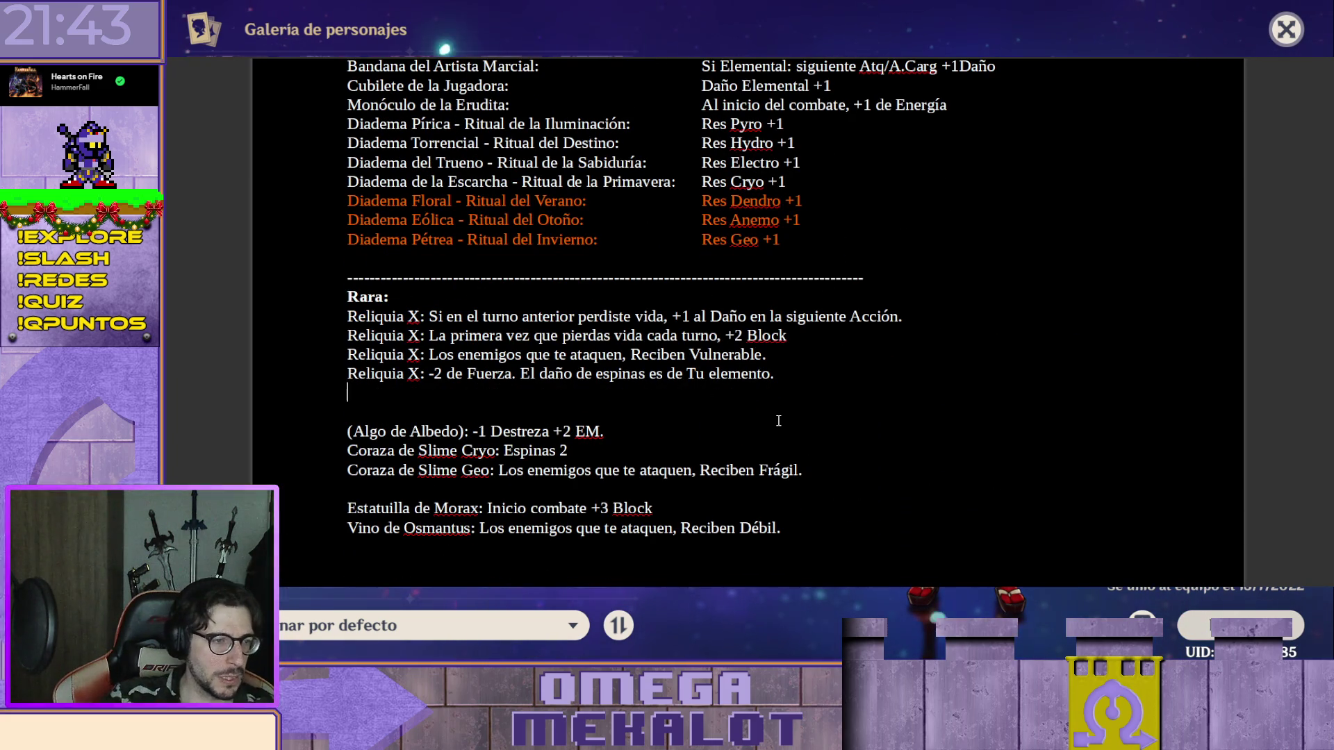
text(liquia X: Consigu)
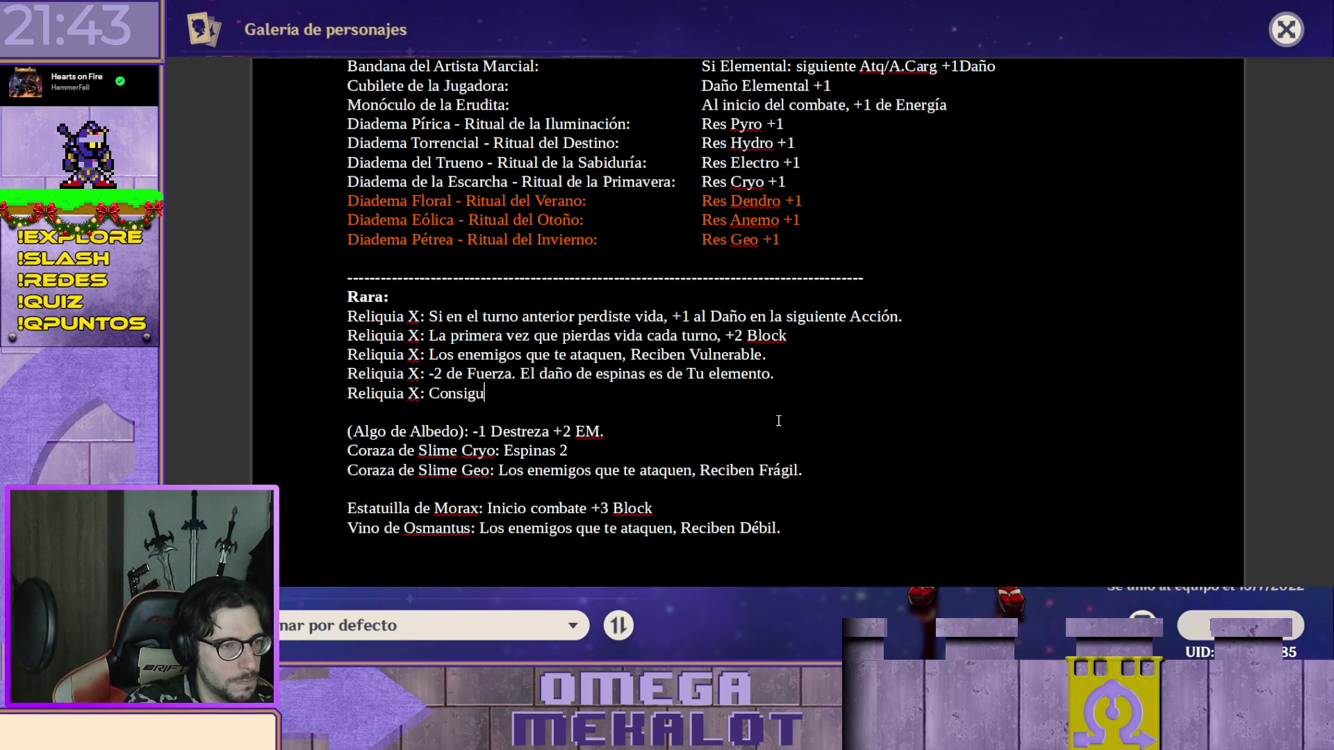
text(e una Poc)
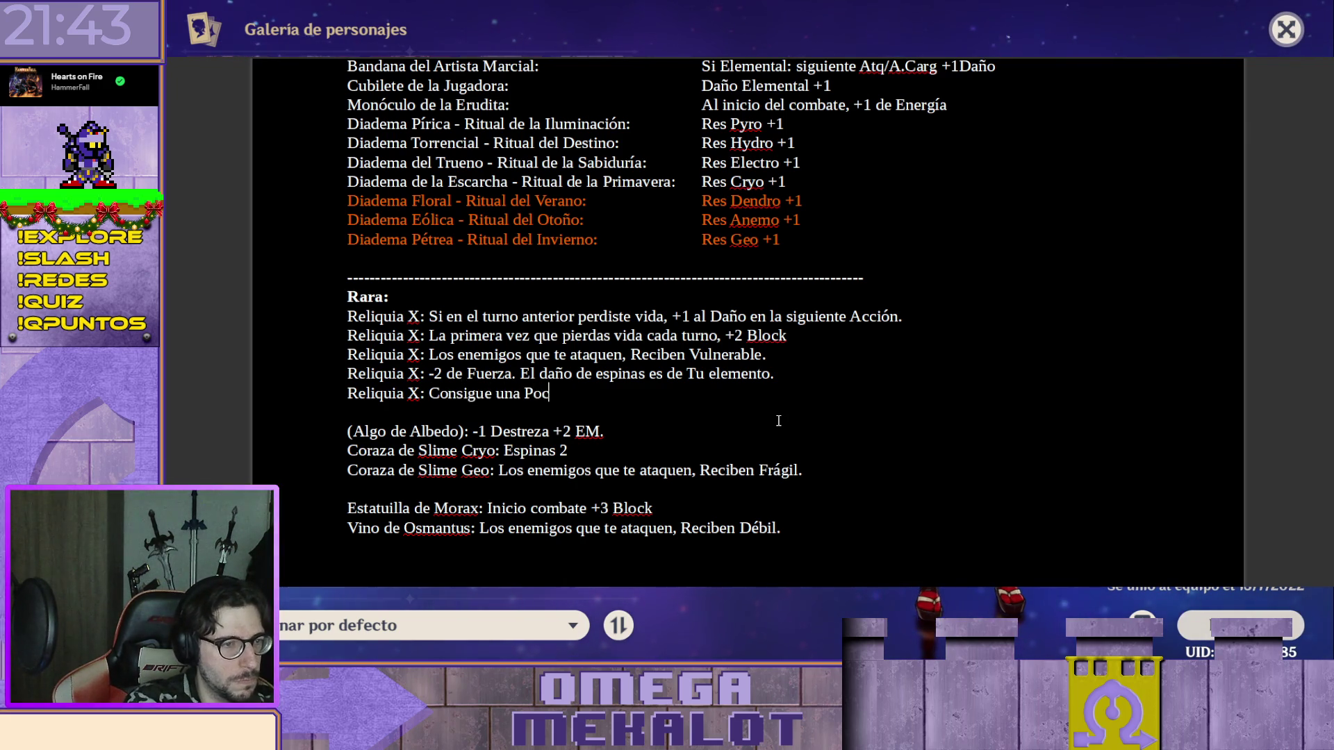
text(ión)
Start another relic line below 'Reliquia X: Consigue una Poción'.
key(Return)
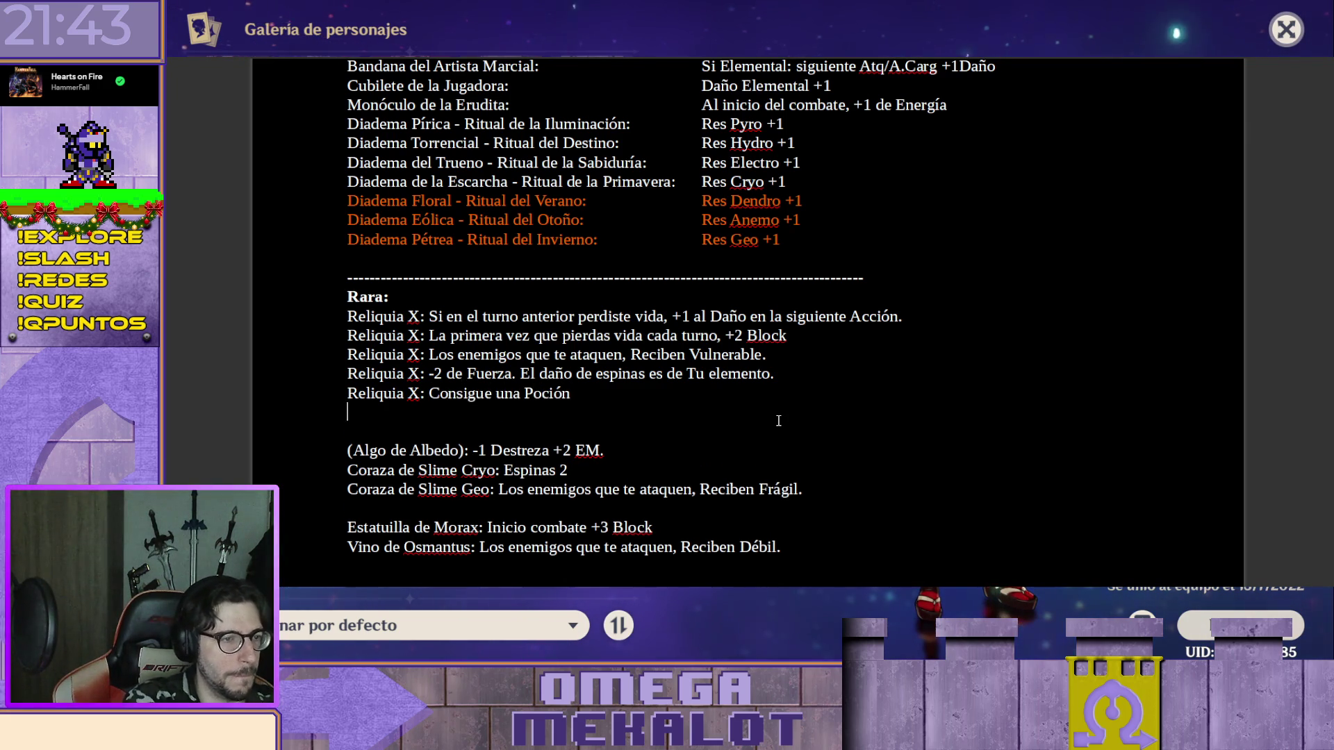
text(Reliquia:)
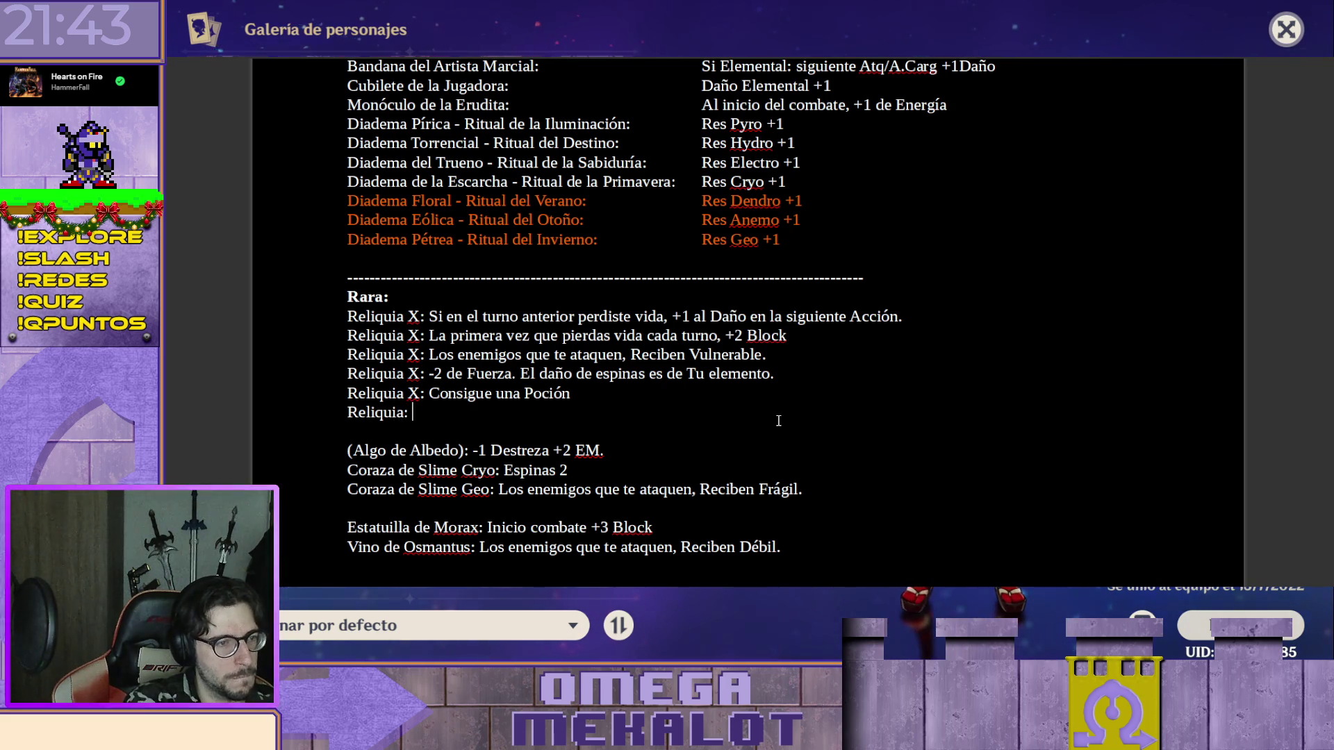
Finish the '-1 Fuerza. Acción Extra Atq Normal.' relic, checking the game's gadget inventory.
key(BackSpace)
text(X)
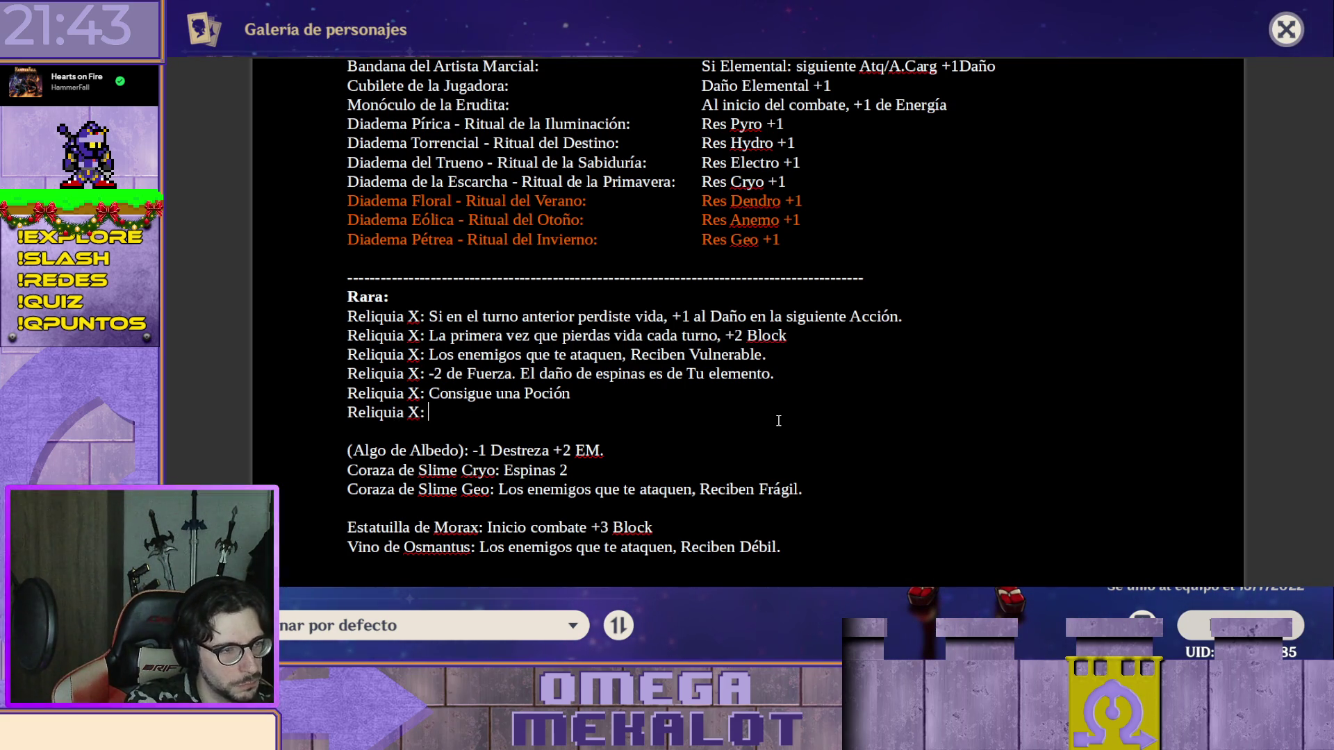
text(+)
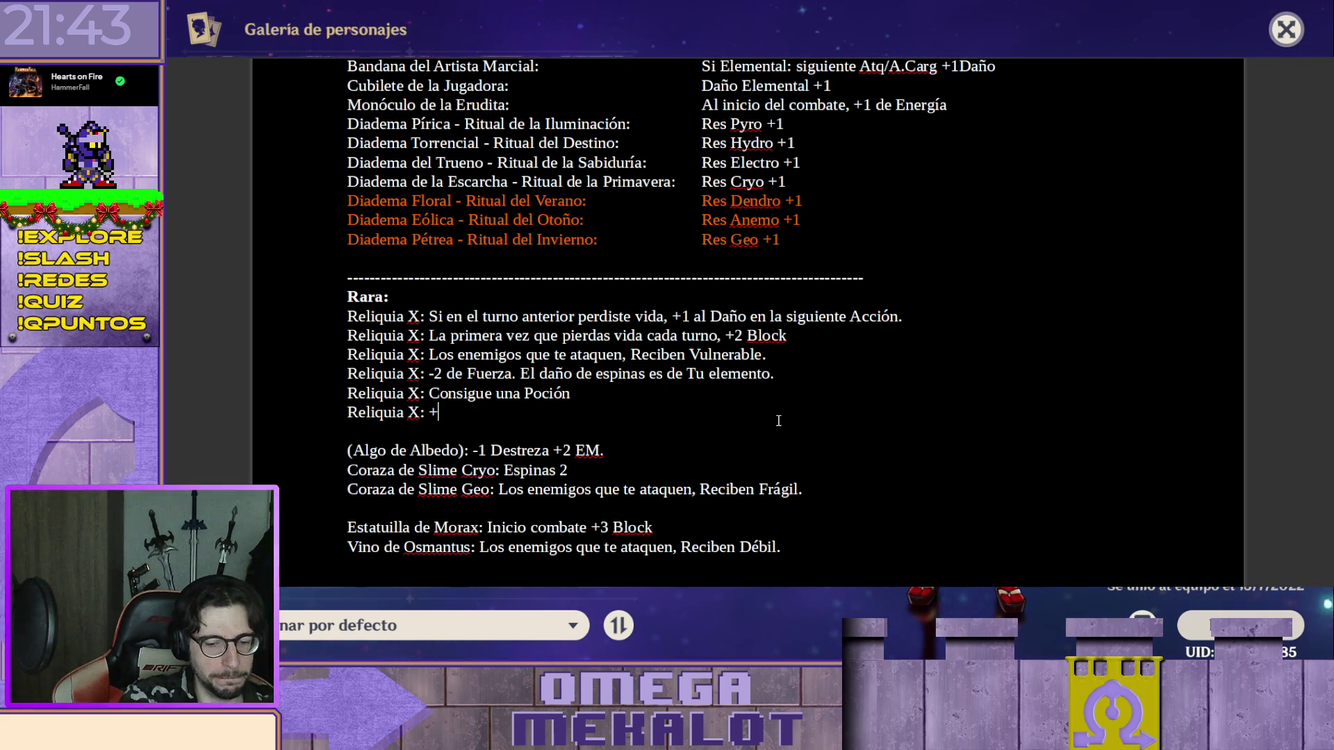
text(1)
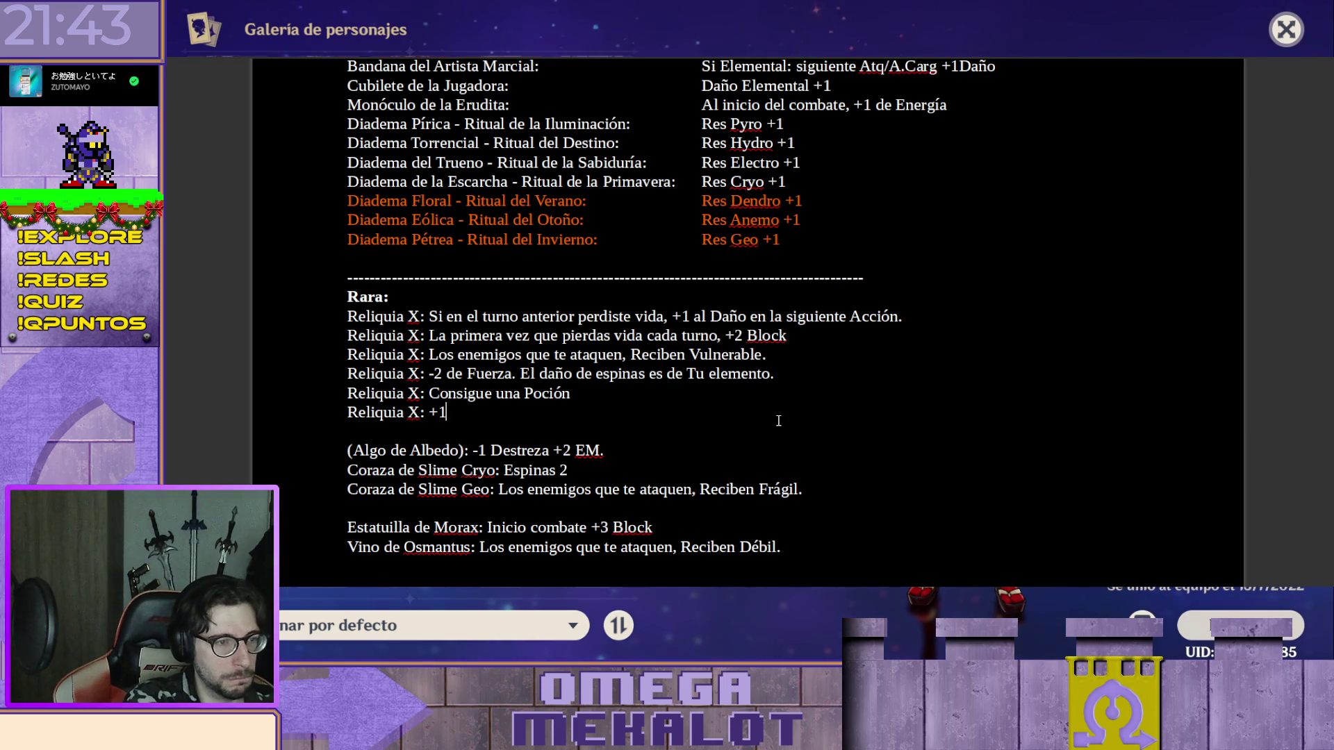
text(-1 Fuerza)
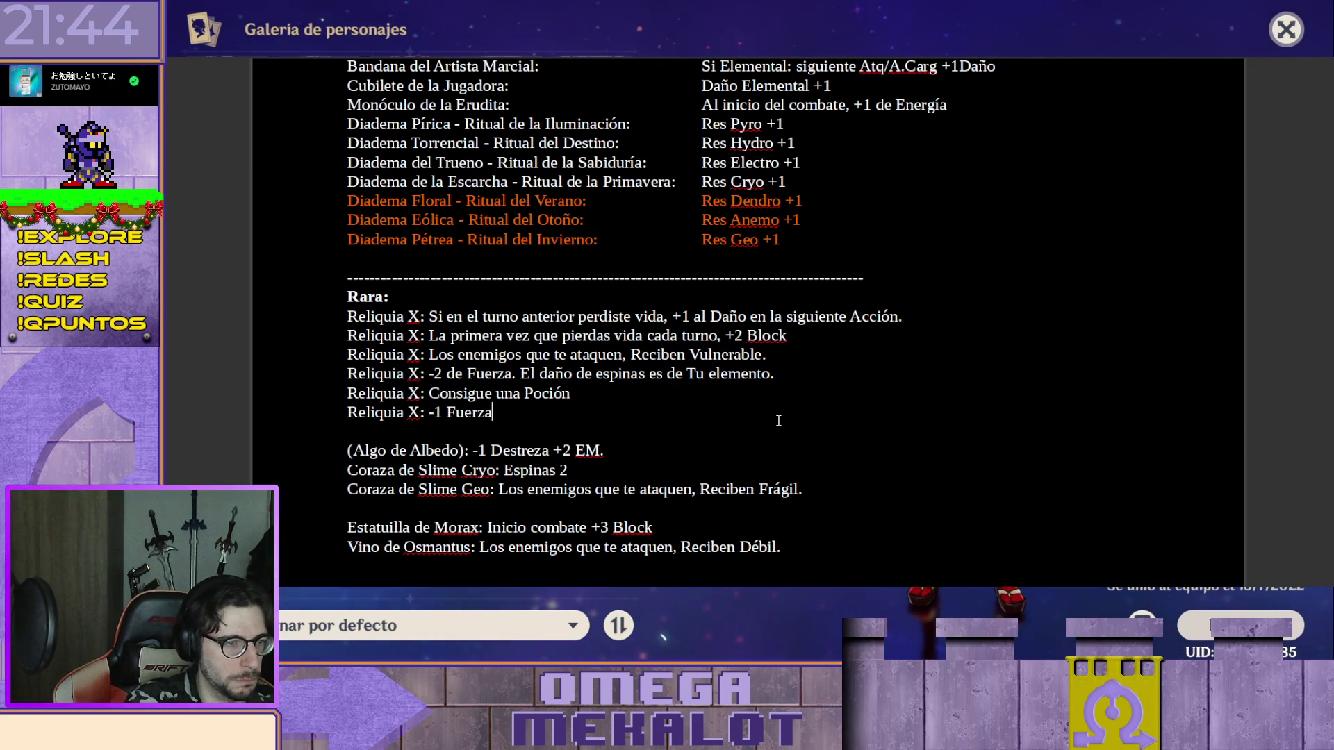
text(-)
text( A)
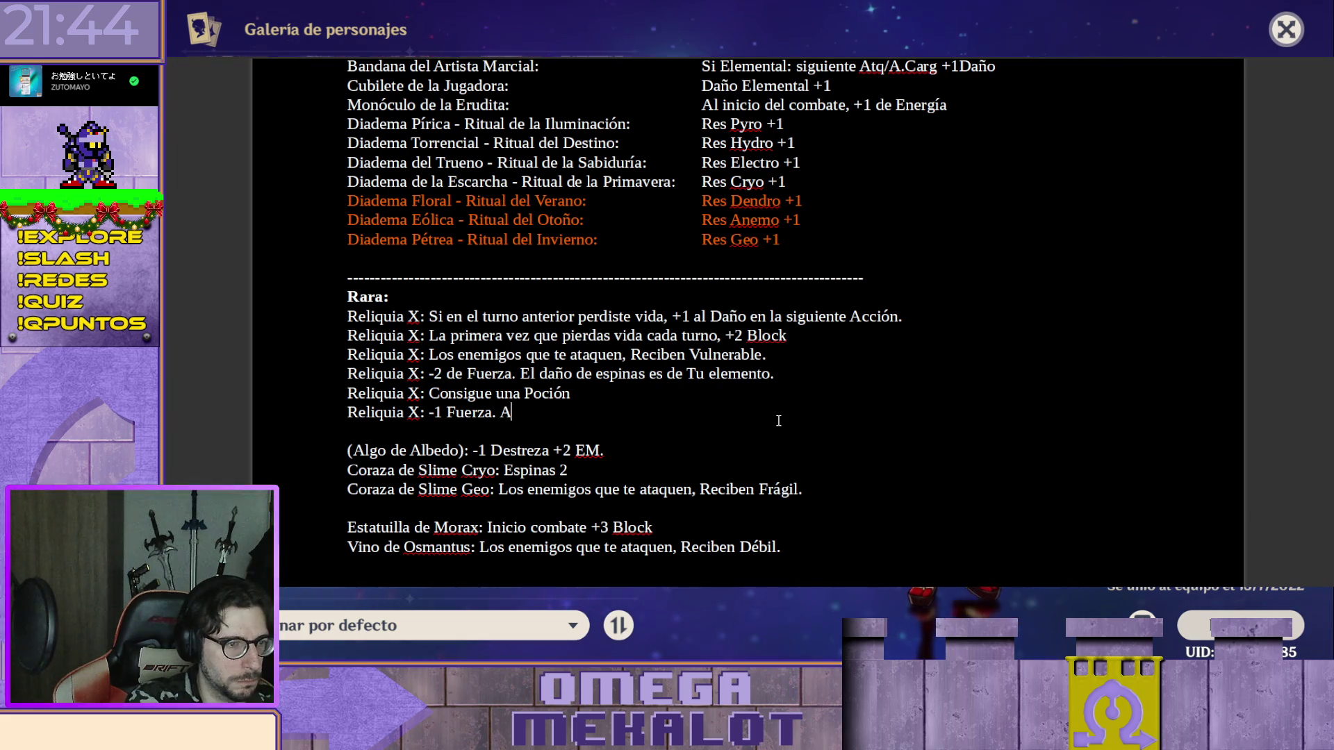
text(cción E)
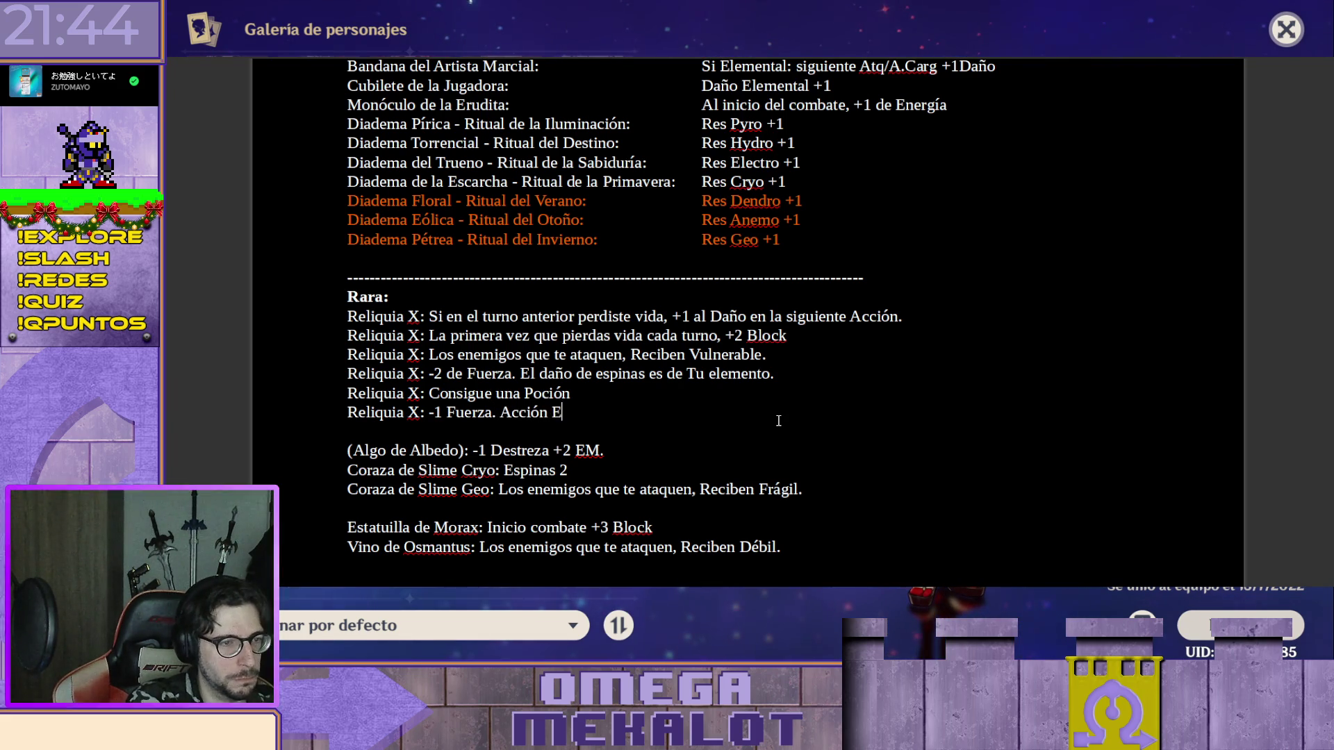
text(xtra A)
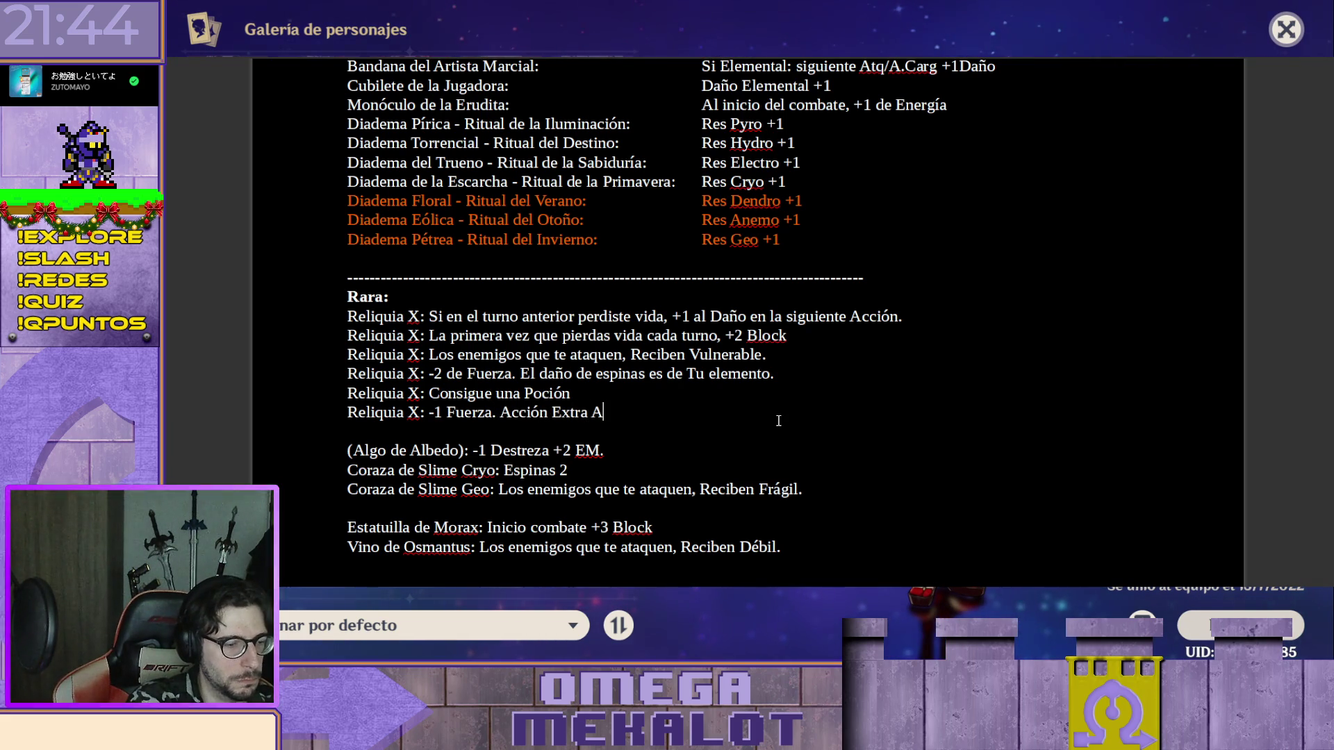
text(tq N)
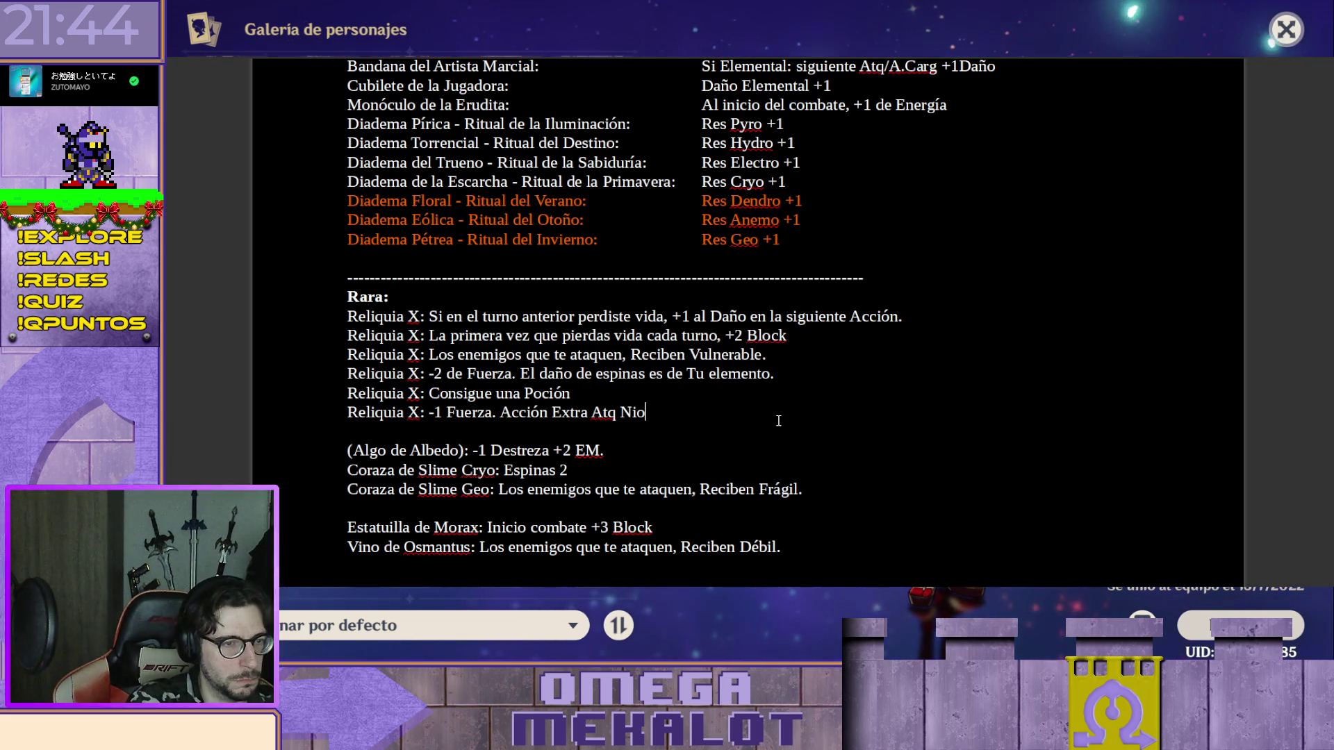
text(ormal.)
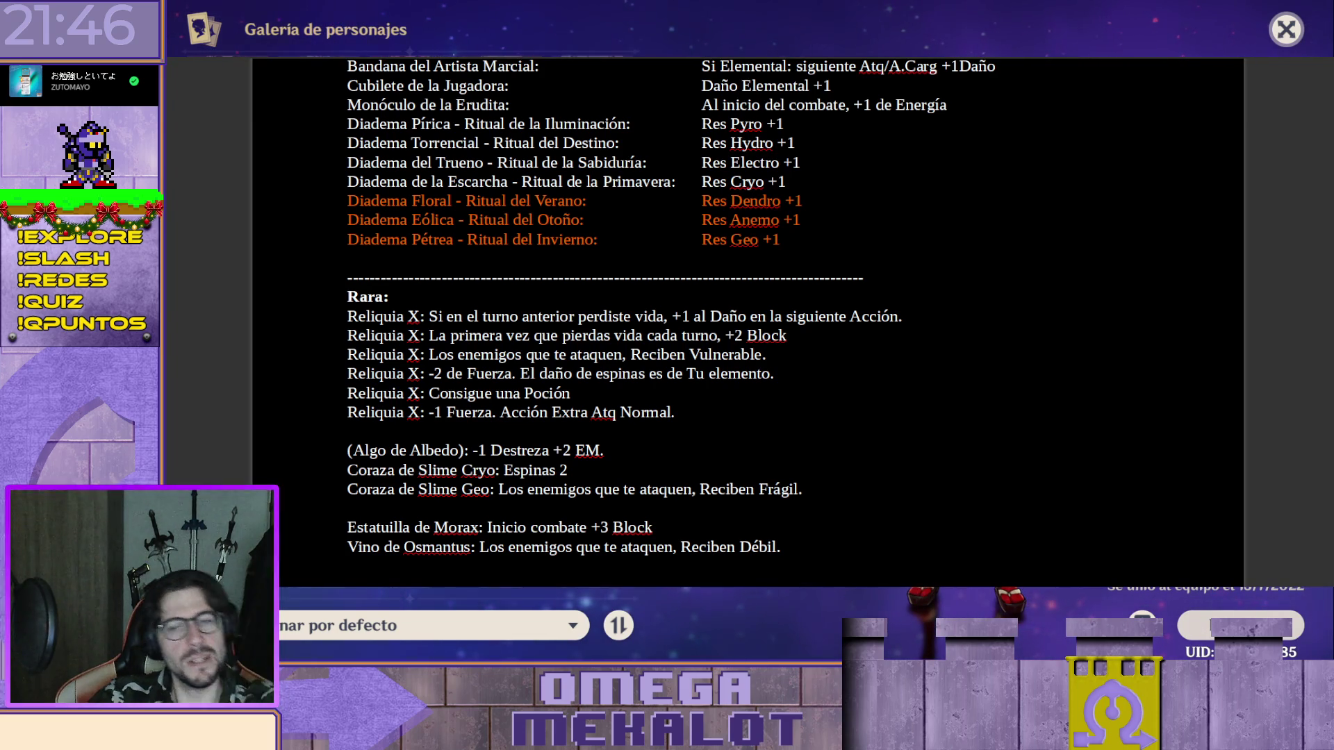
key(Escape)
key(Escape)
key(b)
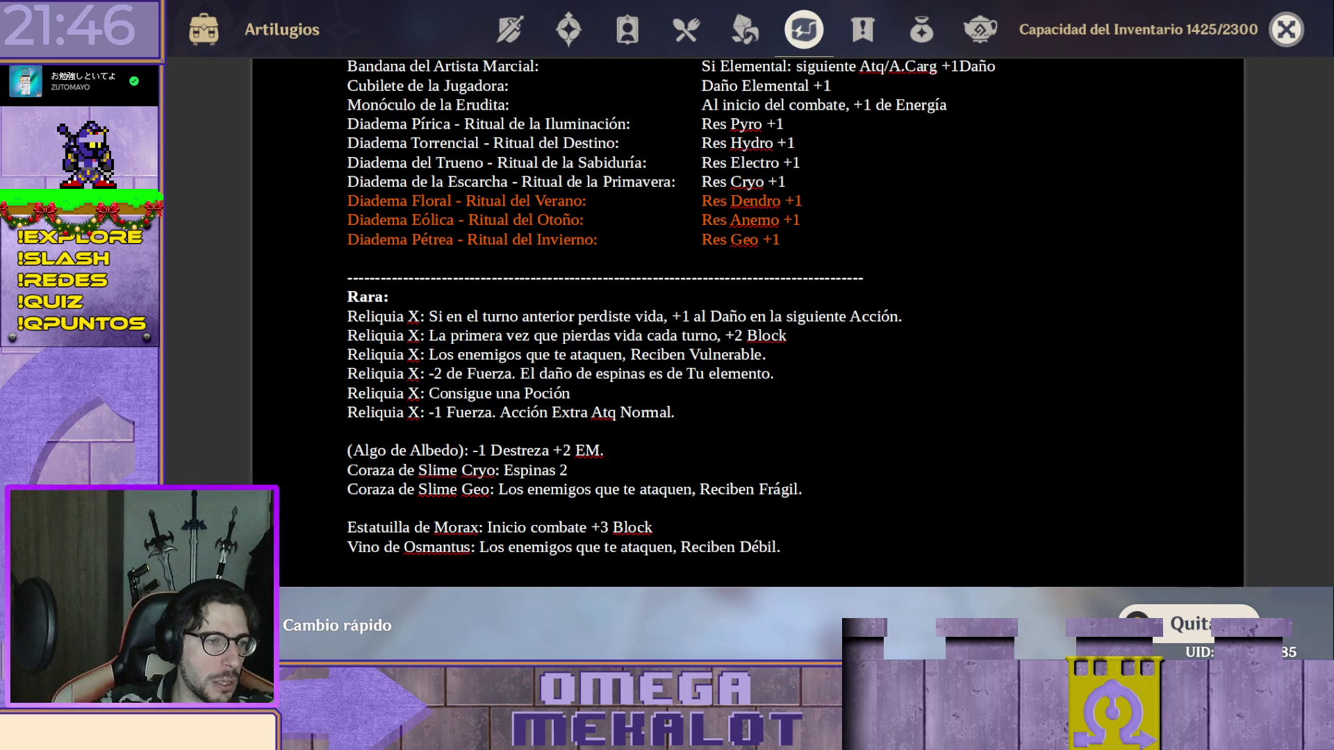
Rename the potion relic 'Bolsita Nutritiva' and replace 'Poción' with 'Comida.'.
drag(348, 394, 421, 393)
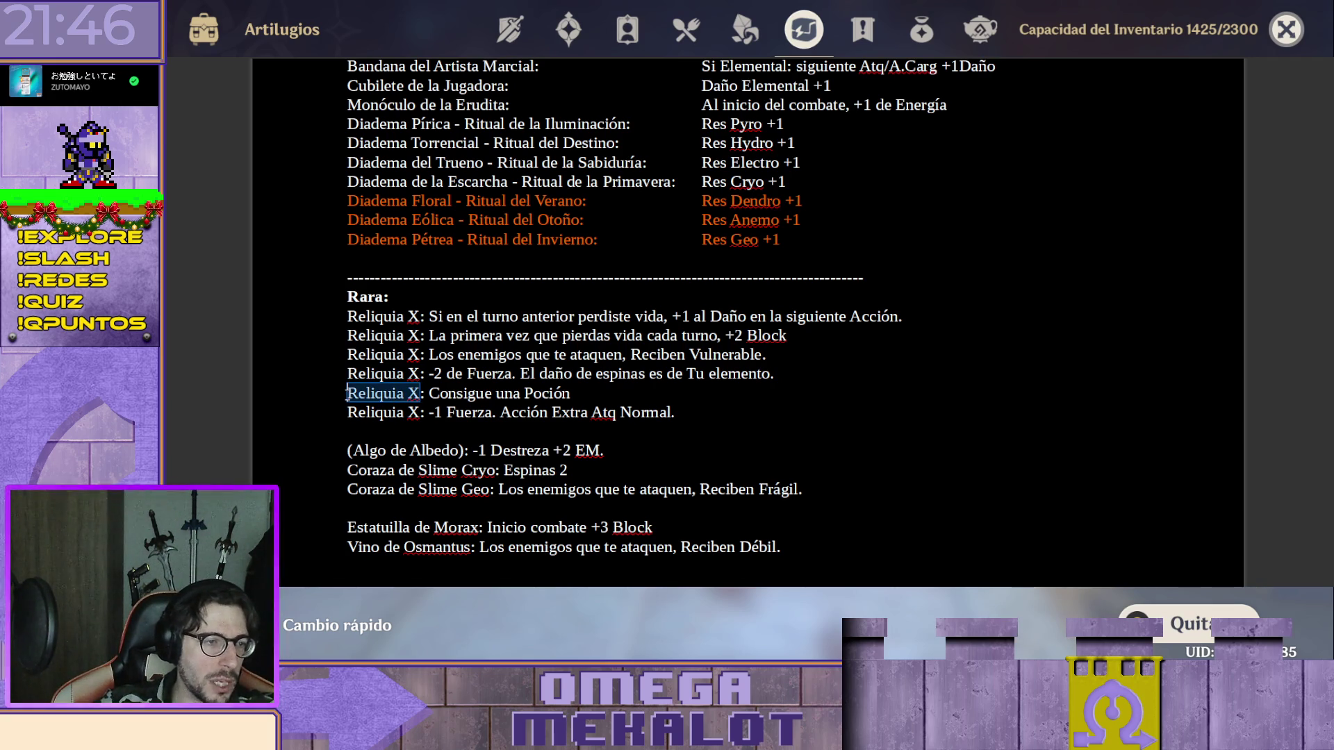
text(Bolsita Nutritiva)
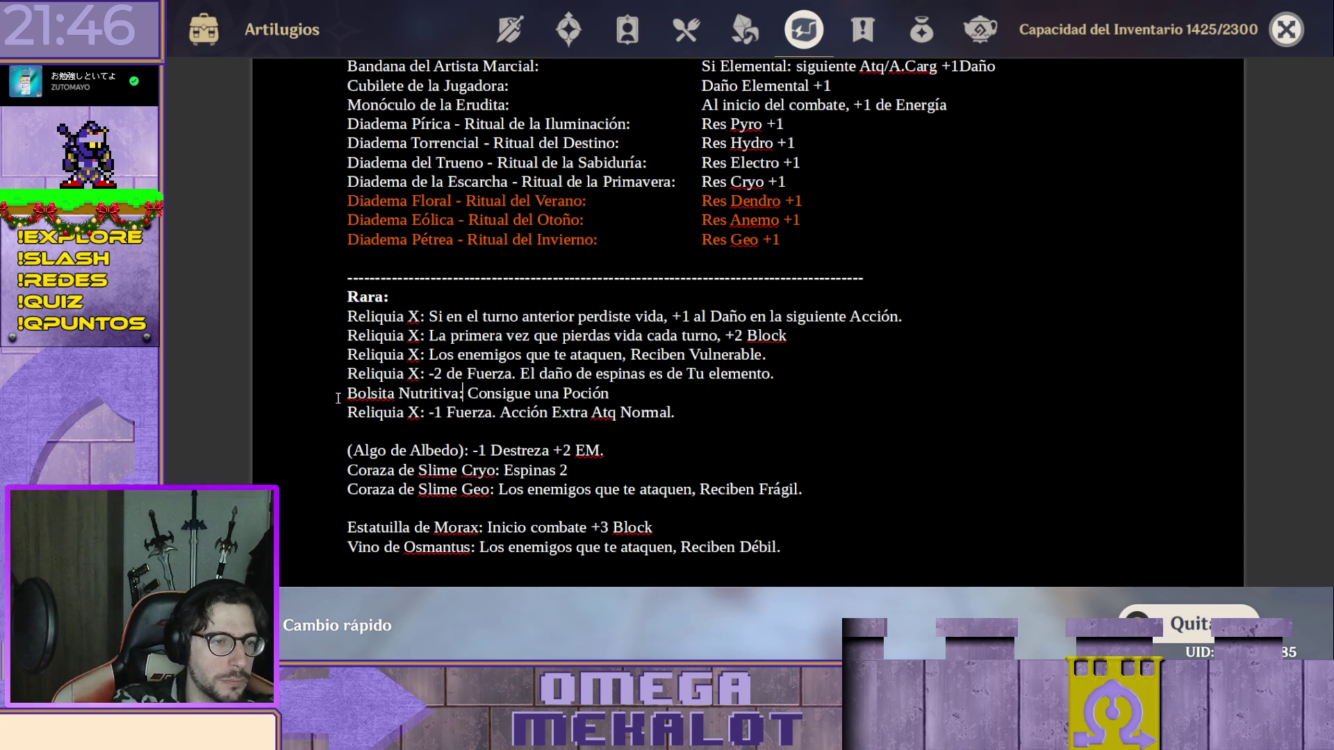
key(BackSpace)
key(BackSpace)
key(BackSpace)
text(Comida.)
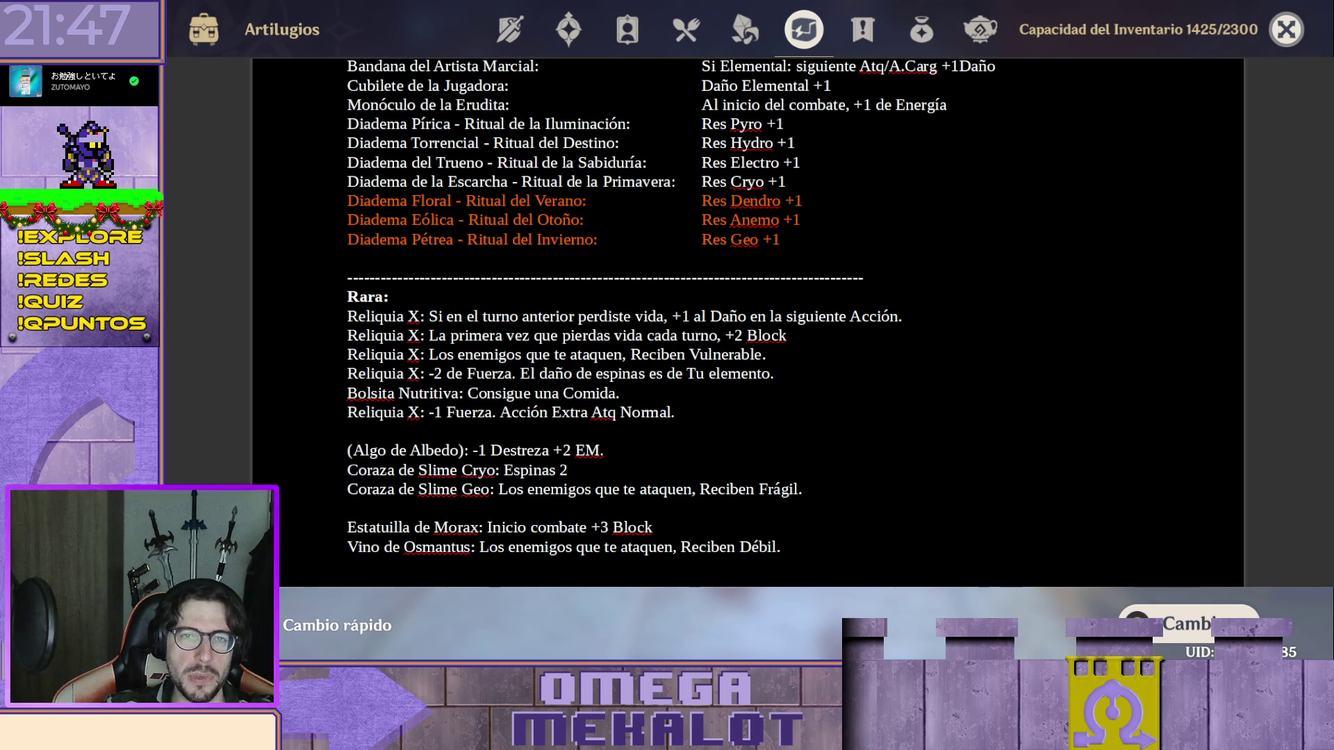
scroll(748, 313, down, 3)
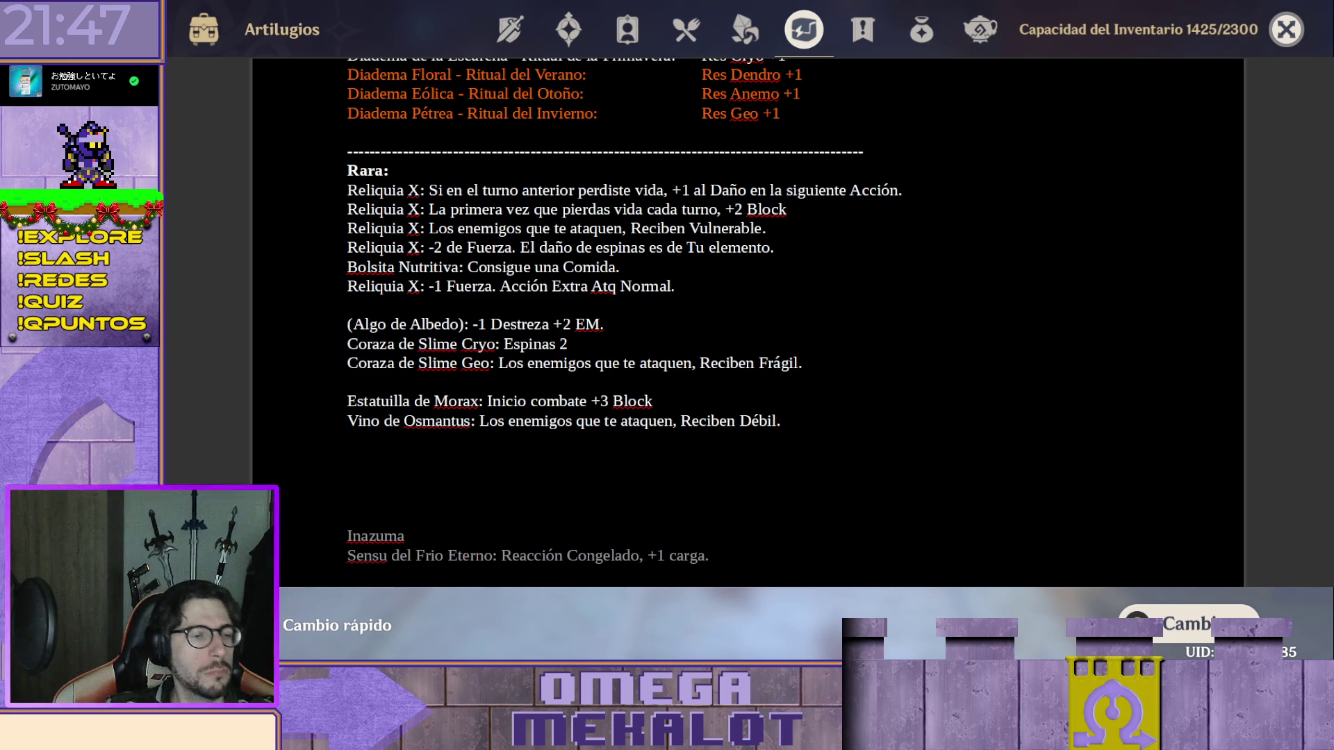
scroll(747, 313, down, 5)
Insert new lines in the rare relic list and write the Lira de la Brisa entry.
key(Return)
text(Abanico de Plumas Rojas:)
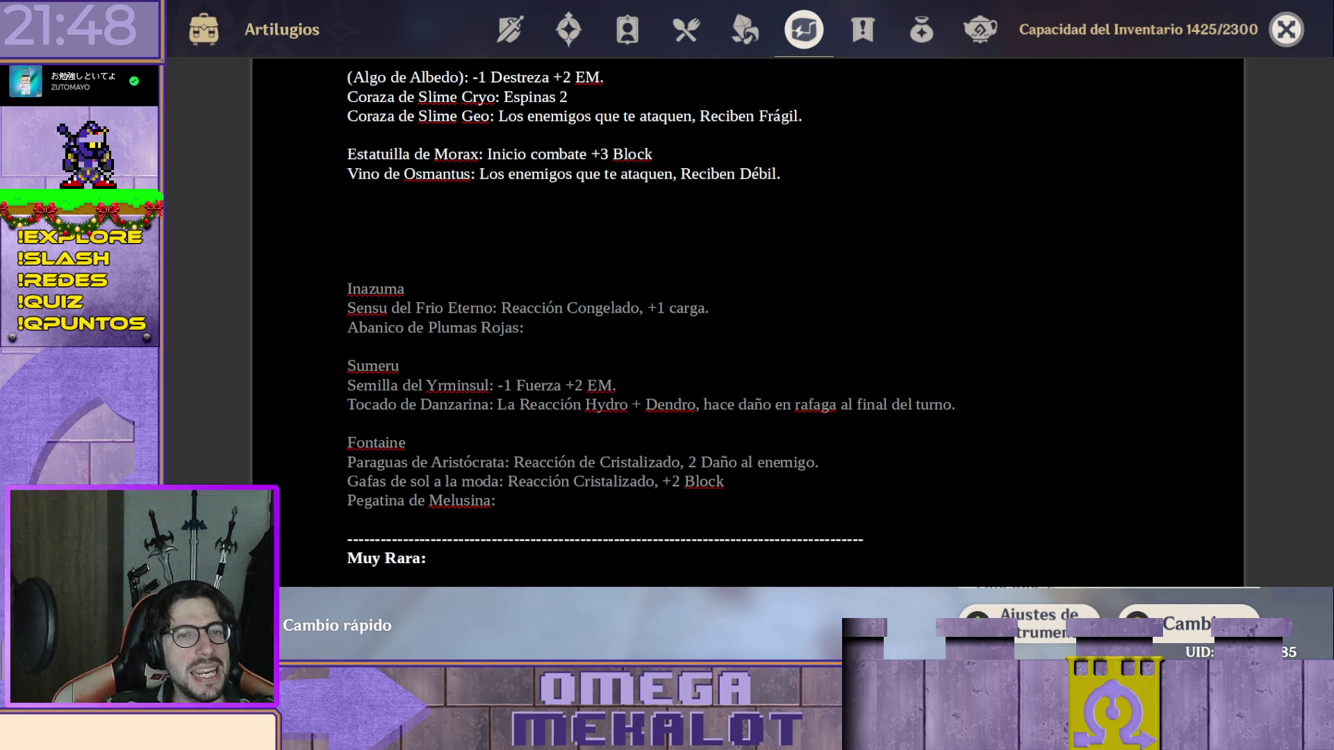
scroll(544, 244, up, 3)
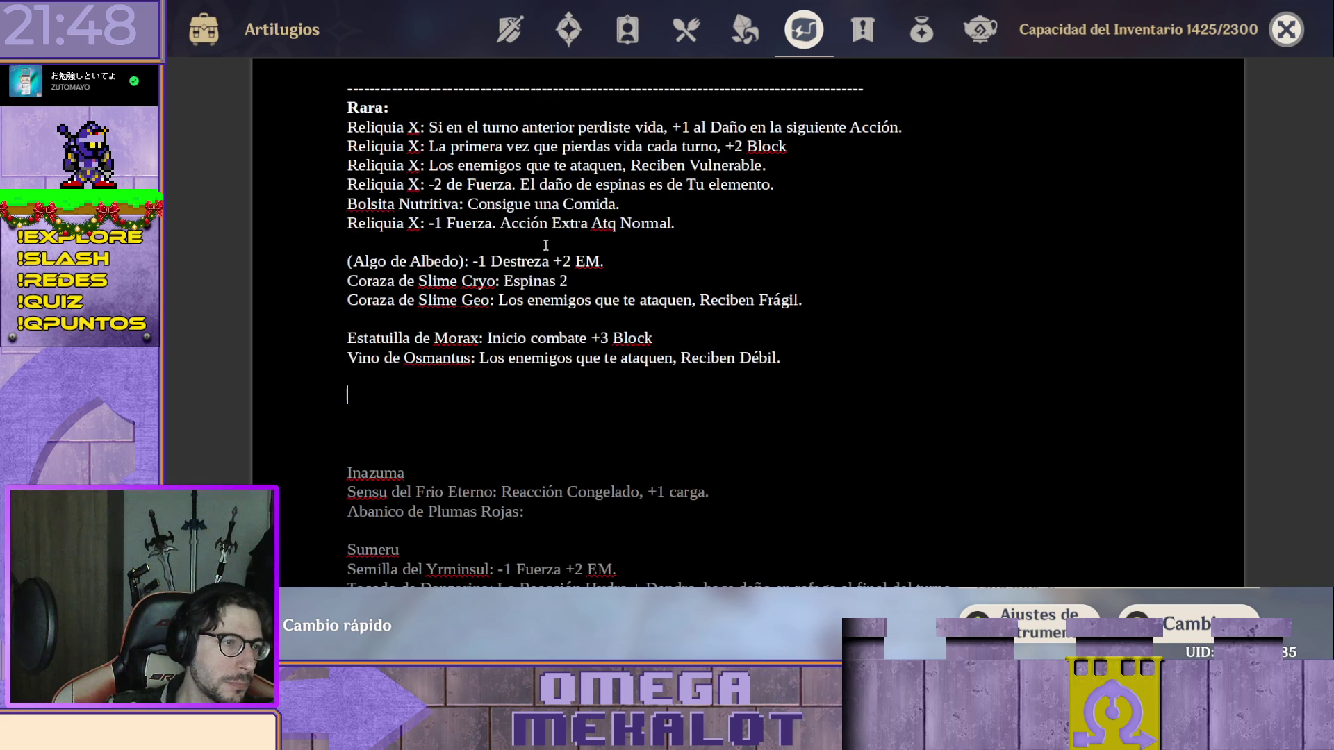
key(Return)
key(Up)
text(Li)
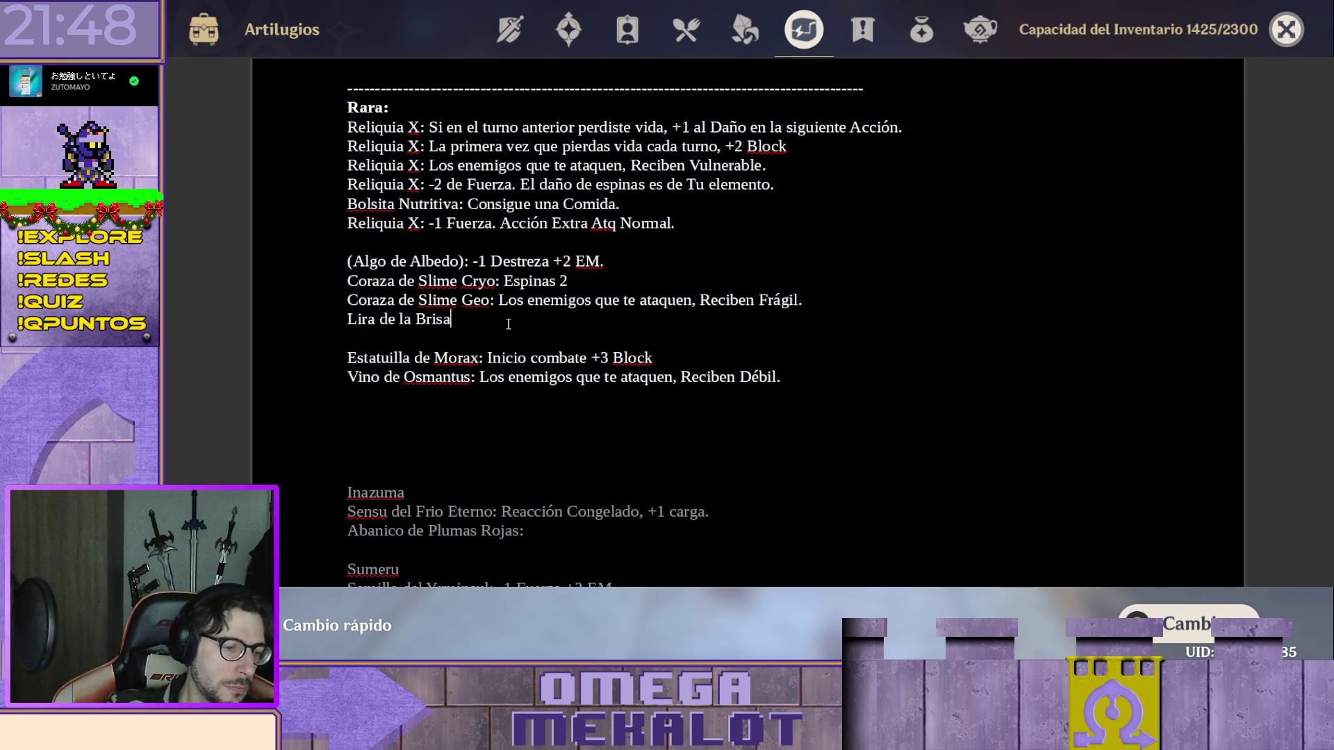
text(:)
key(Return)
text(Cañón de Celebración de )
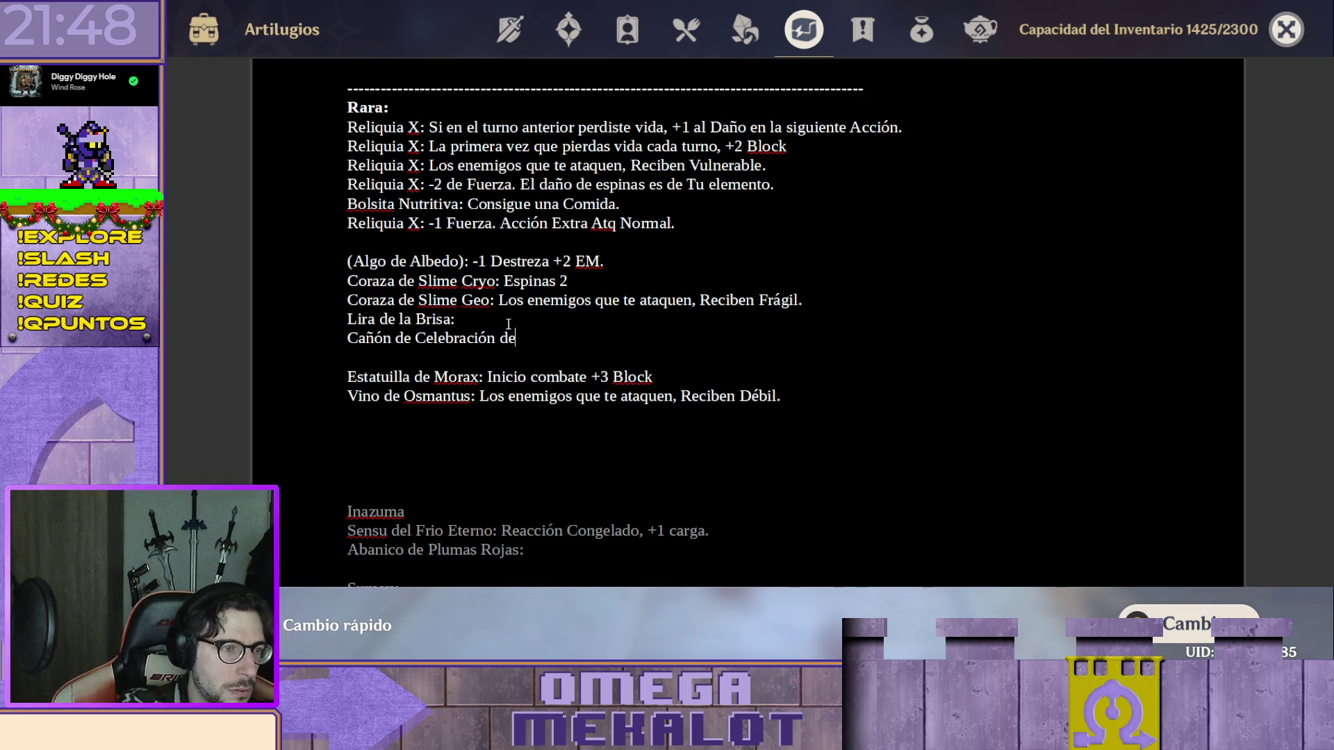
text(Bomba Saltarina)
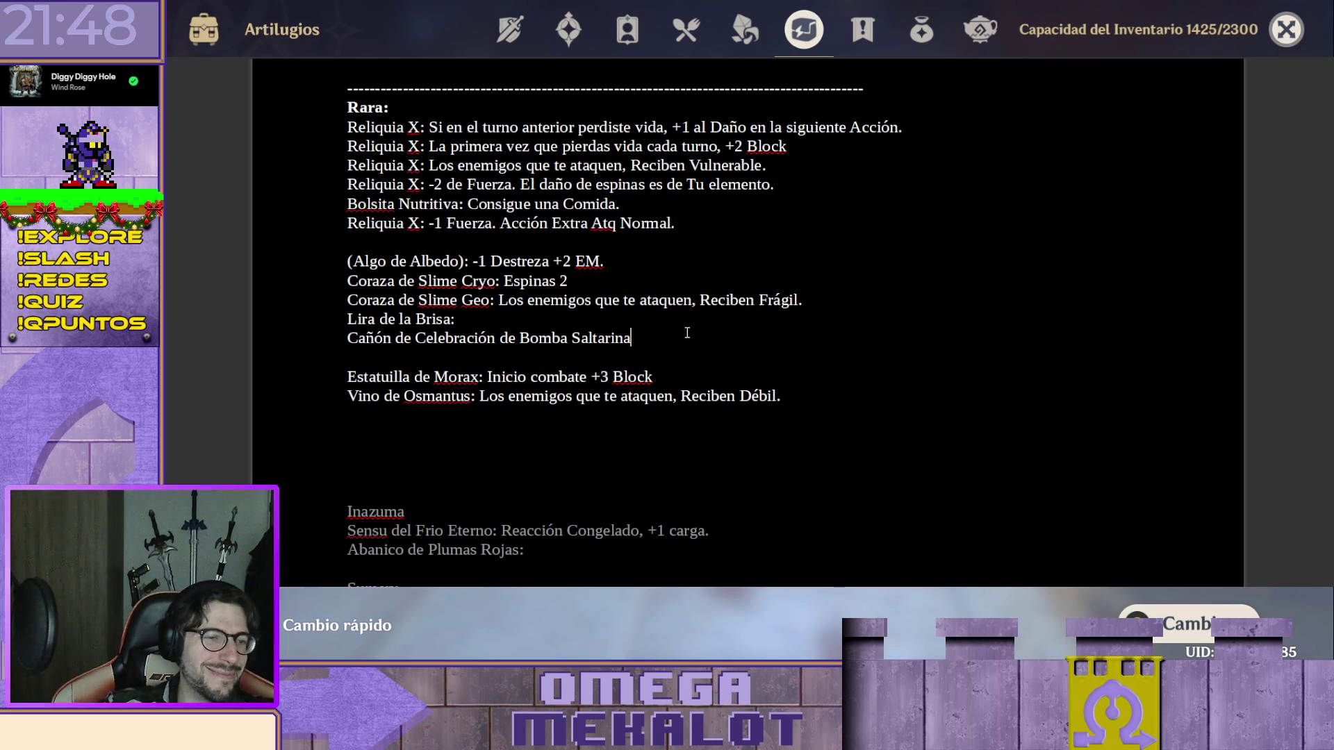
text(:)
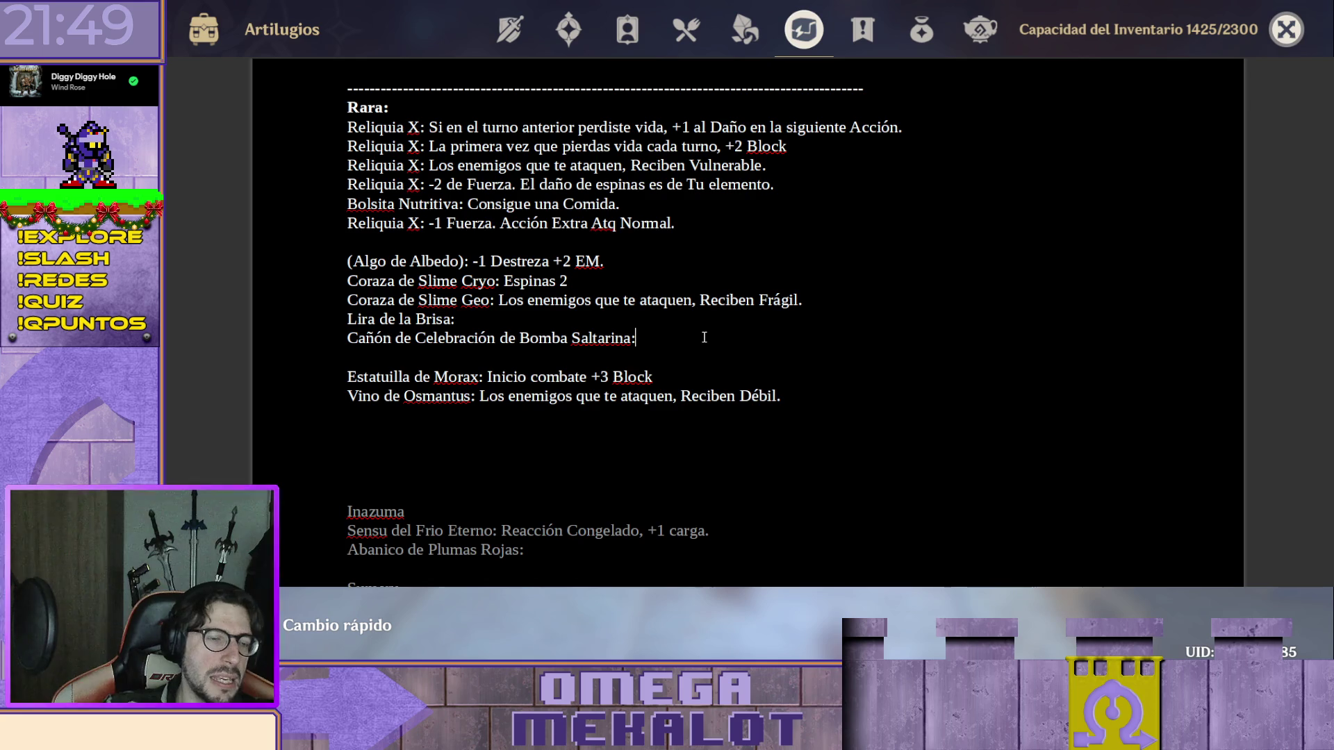
Write Cañón de Celebración de Bomba Saltarina:, Caña Sencilla: and Recuerdo de Miniseele: each on its own line.
key(Return)
text(Caña Sencilla)
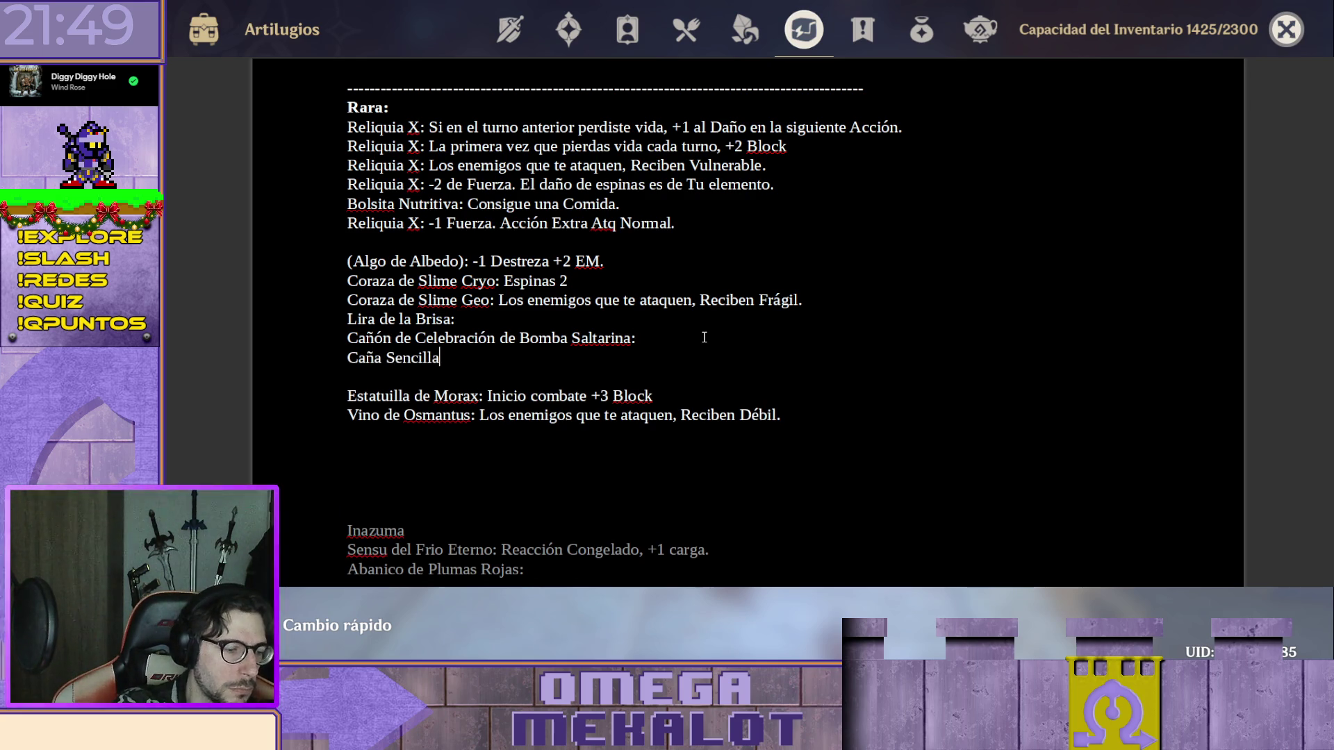
text(:)
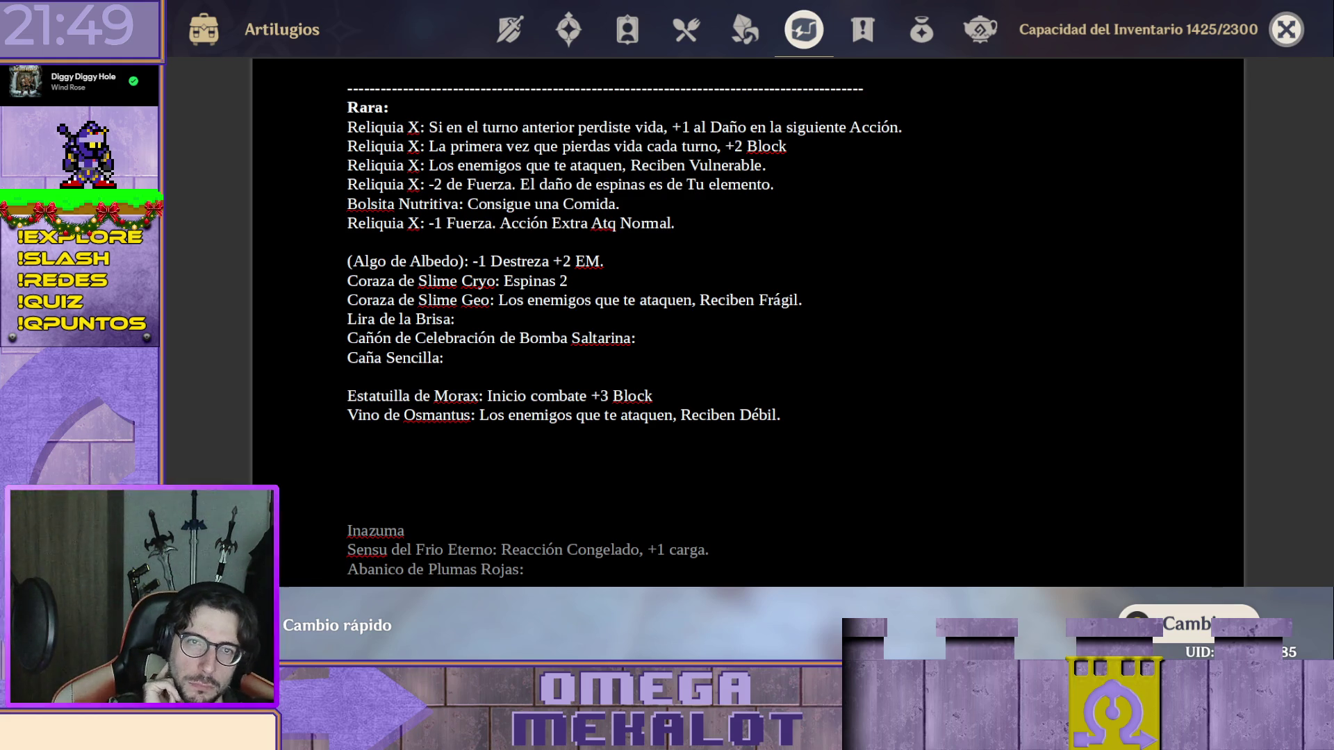
key(Return)
text(Re)
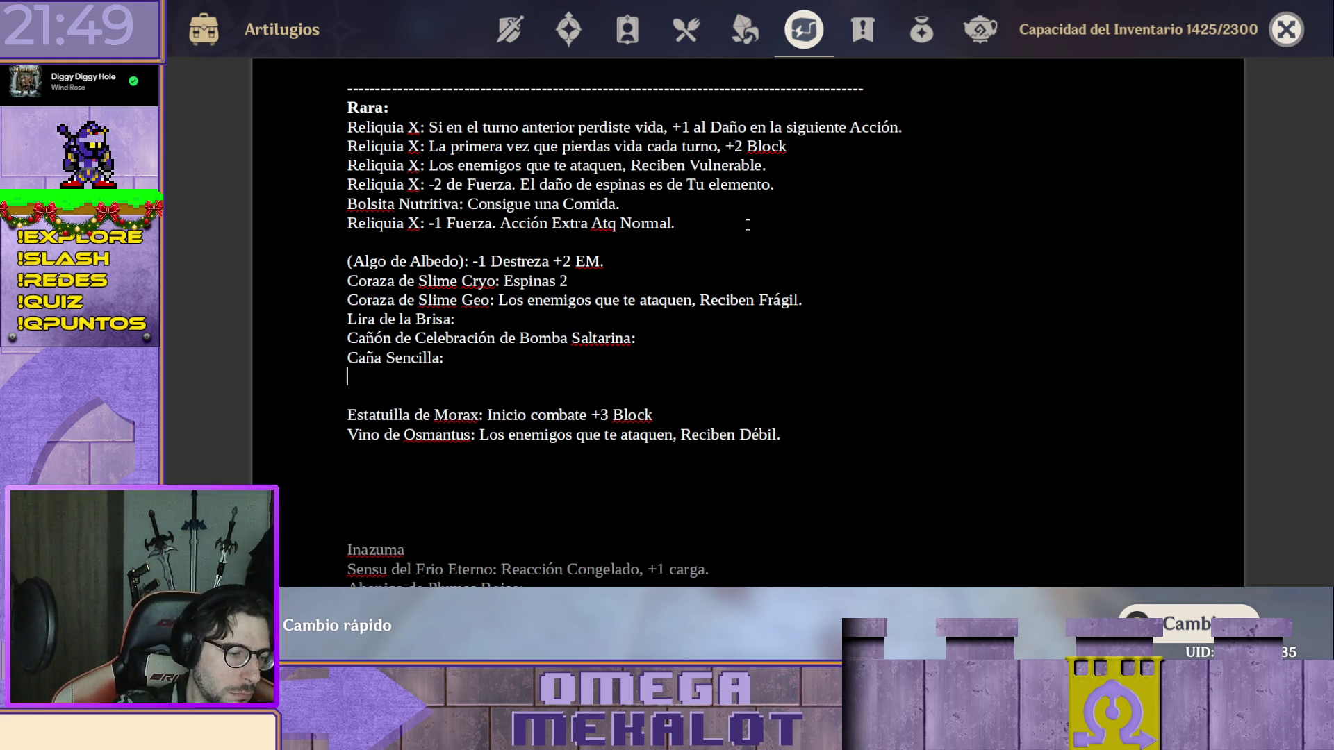
text(cuerdo de Miniseele:)
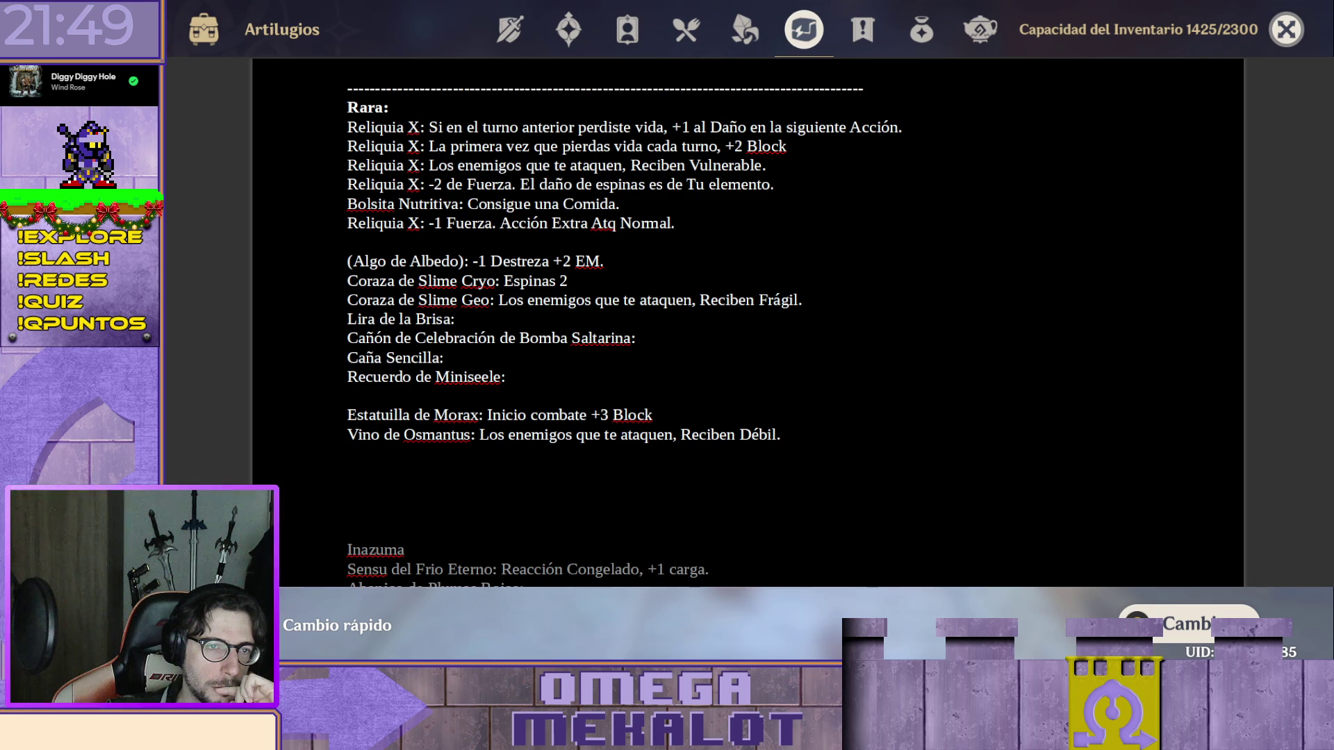
click(774, 36)
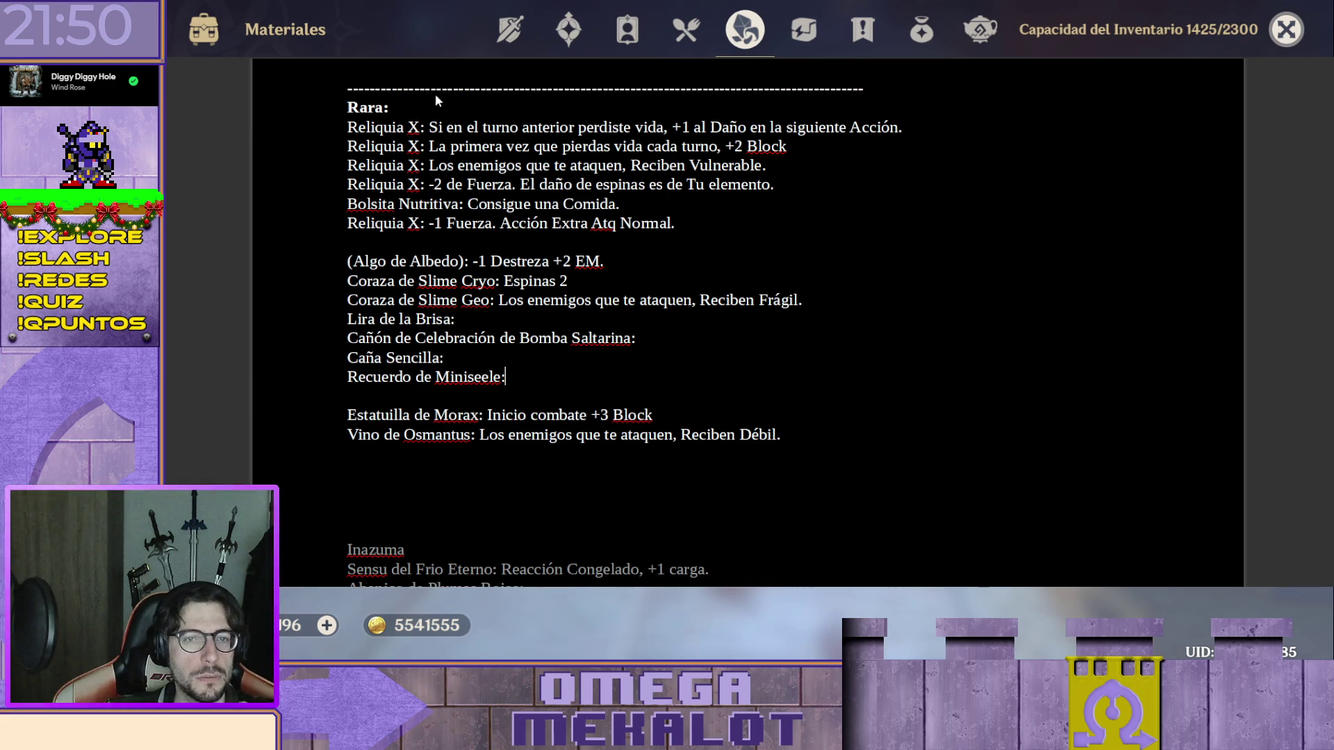
Write Colmillo de Dragón imbuido de Poder: below Recuerdo de Miniseele, fixing the typo, and leave a blank line after it.
key(Return)
text(Colmillo)
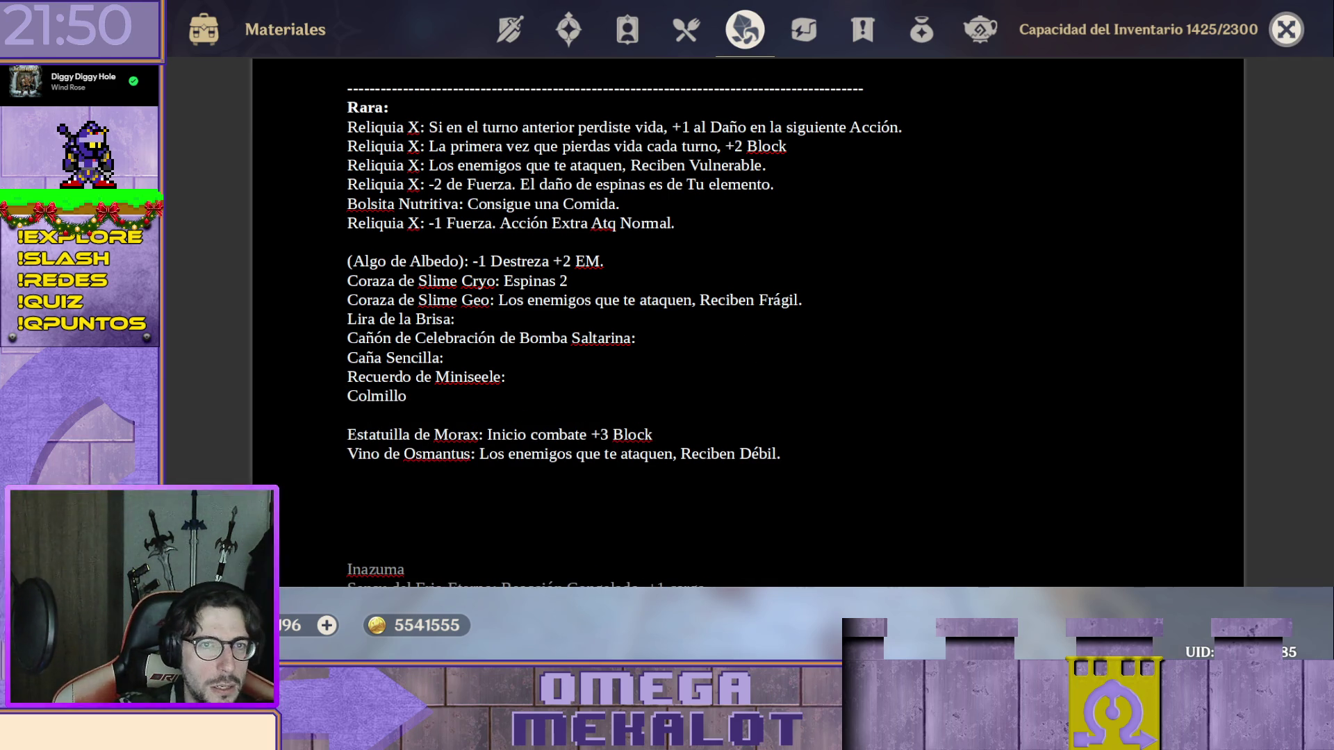
text( de Dragón )
text(Ini)
key(BackSpace)
key(BackSpace)
key(BackSpace)
text(imbu)
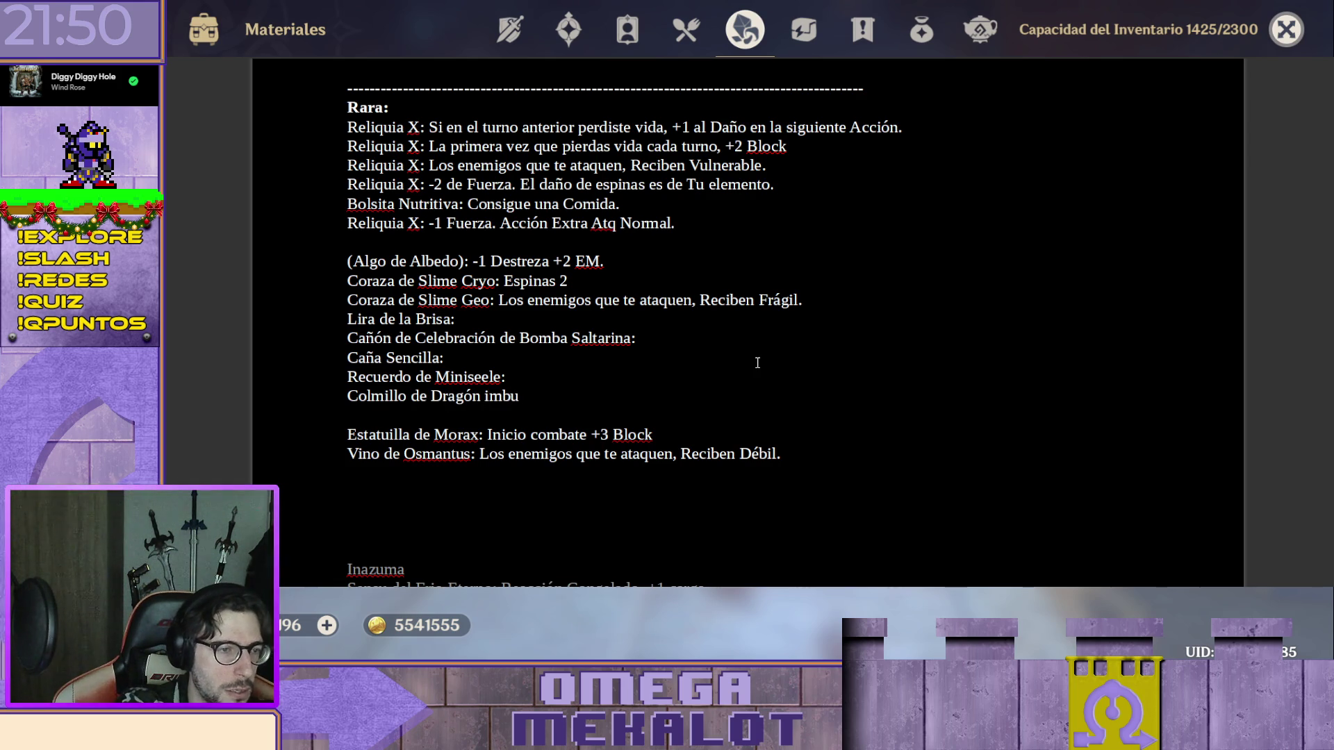
text(ido )
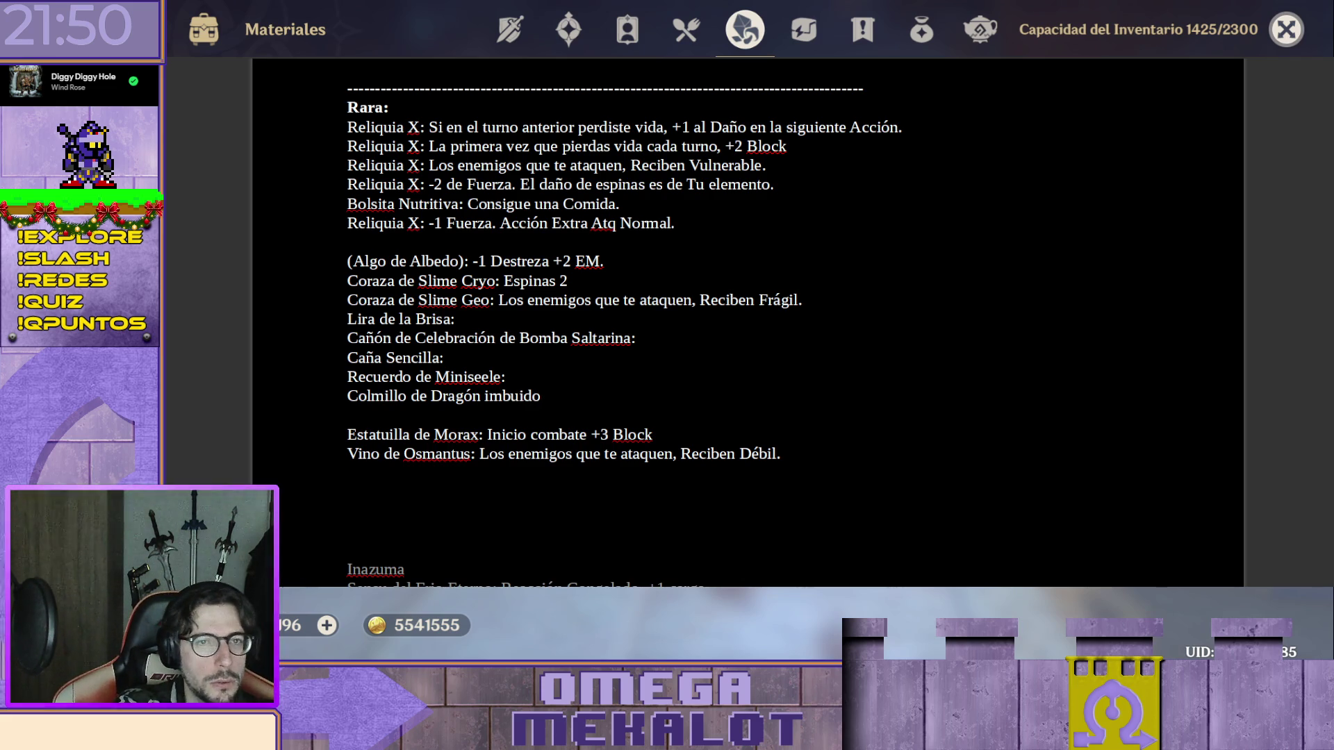
text(de Poder:)
key(Return)
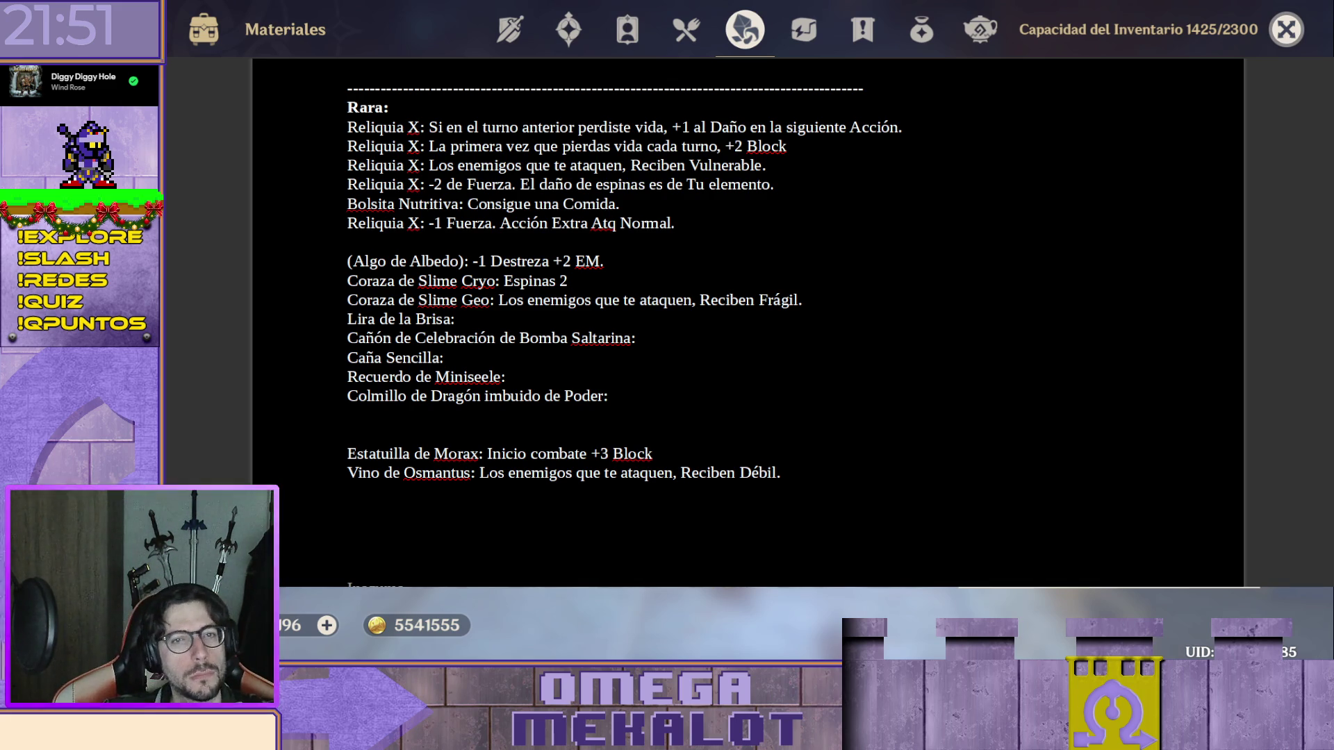
click(471, 491)
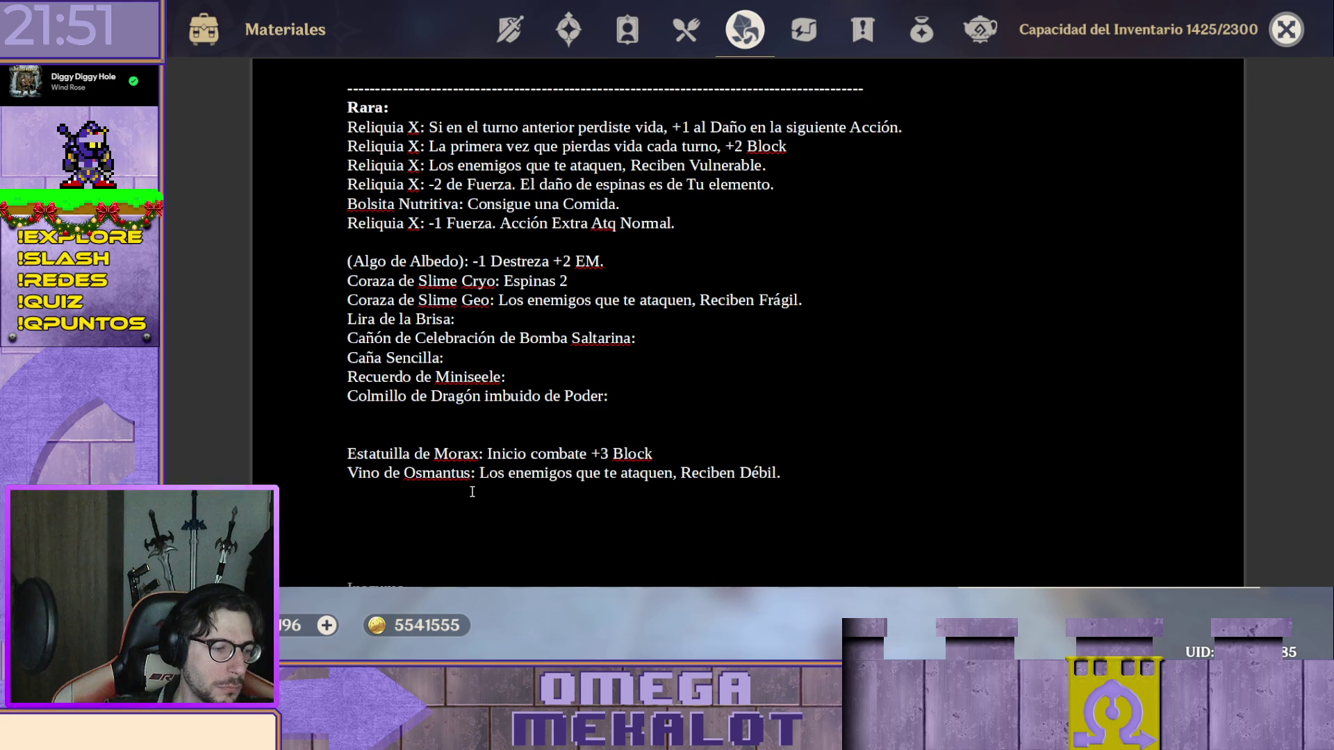
text(T)
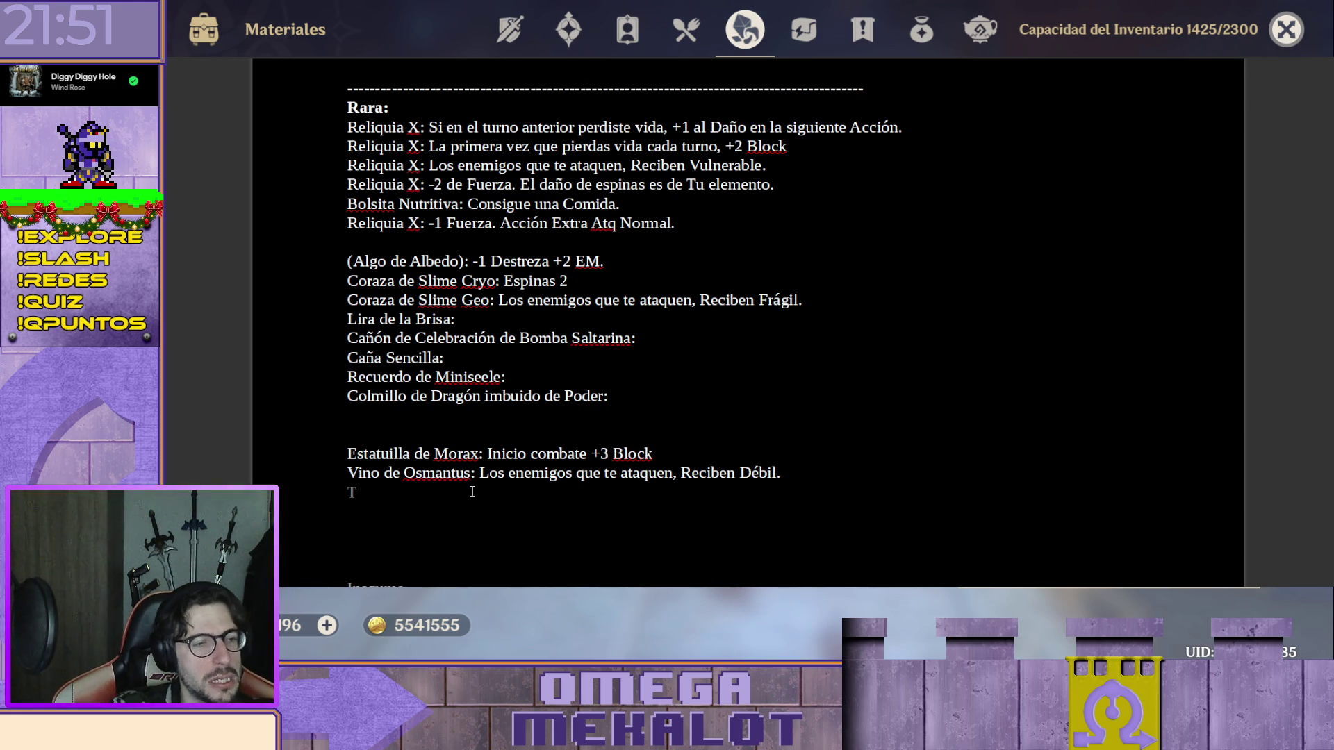
text(é Ade)
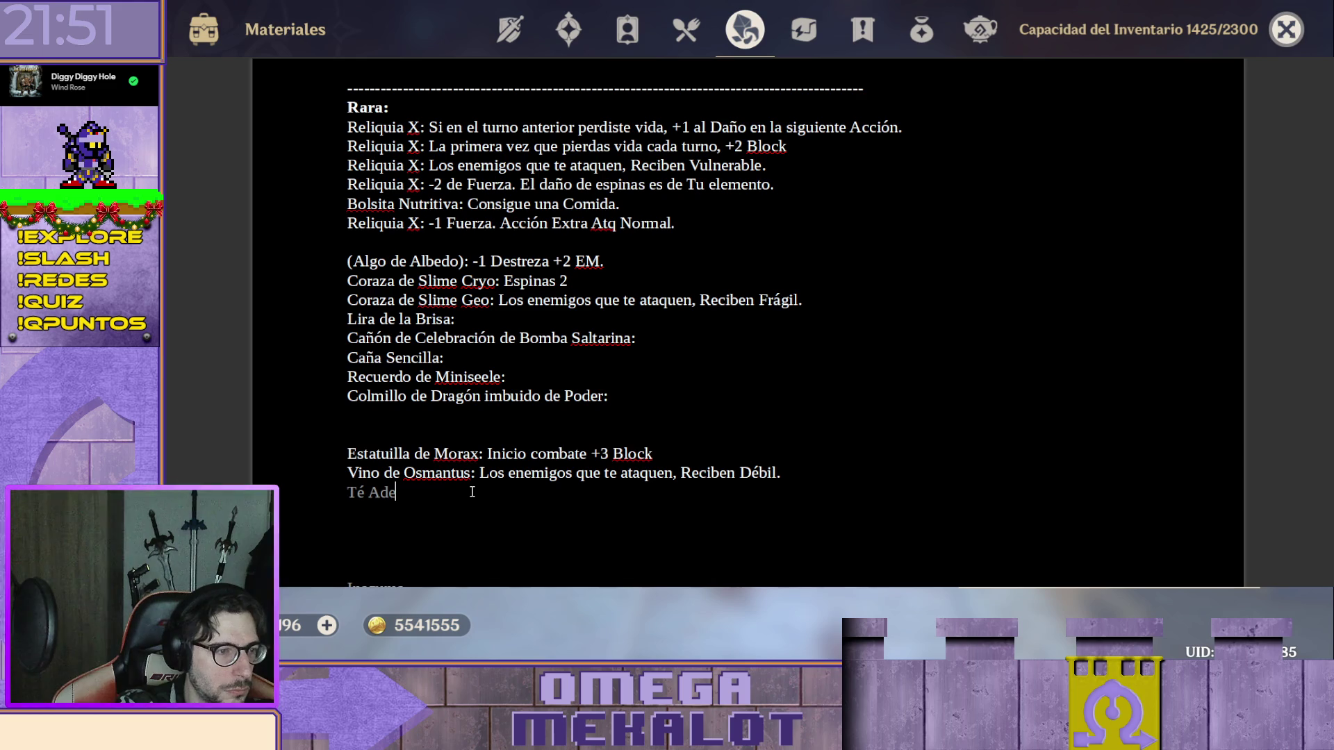
text(ptico de Chenyu)
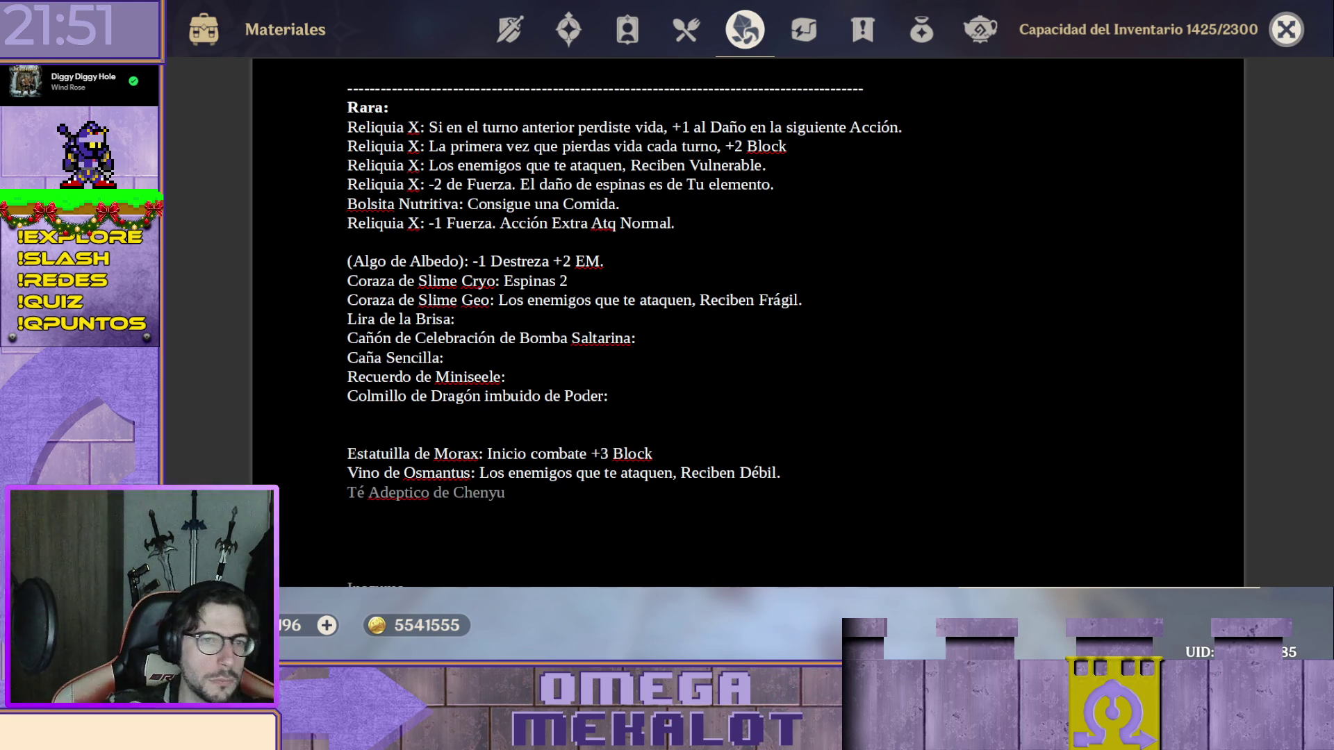
Write Té adéptico de Chenyu under Vino de Osmantus, correcting Adeptico to adéptico.
double_click(408, 492)
click(402, 492)
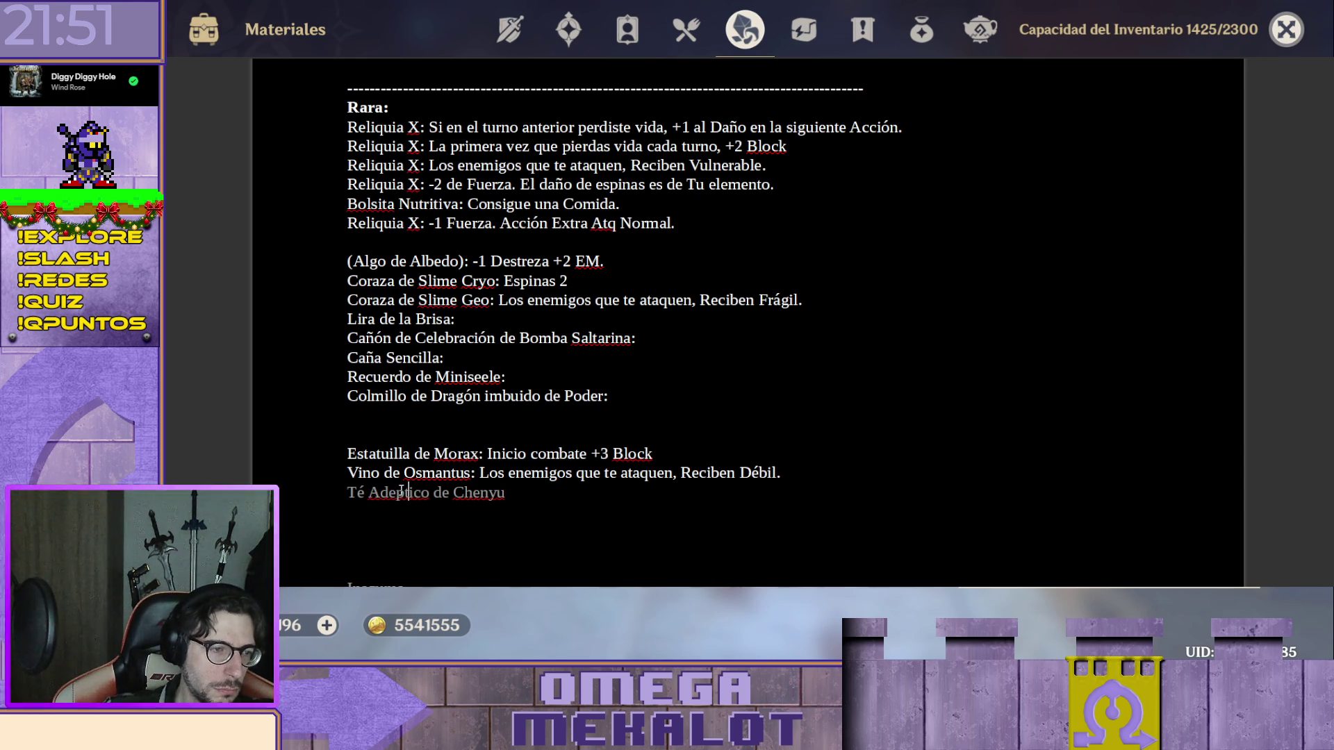
text(d)
key(Delete)
key(Delete)
text(é)
key(Left)
key(Left)
key(BackSpace)
text(a)
double_click(412, 493)
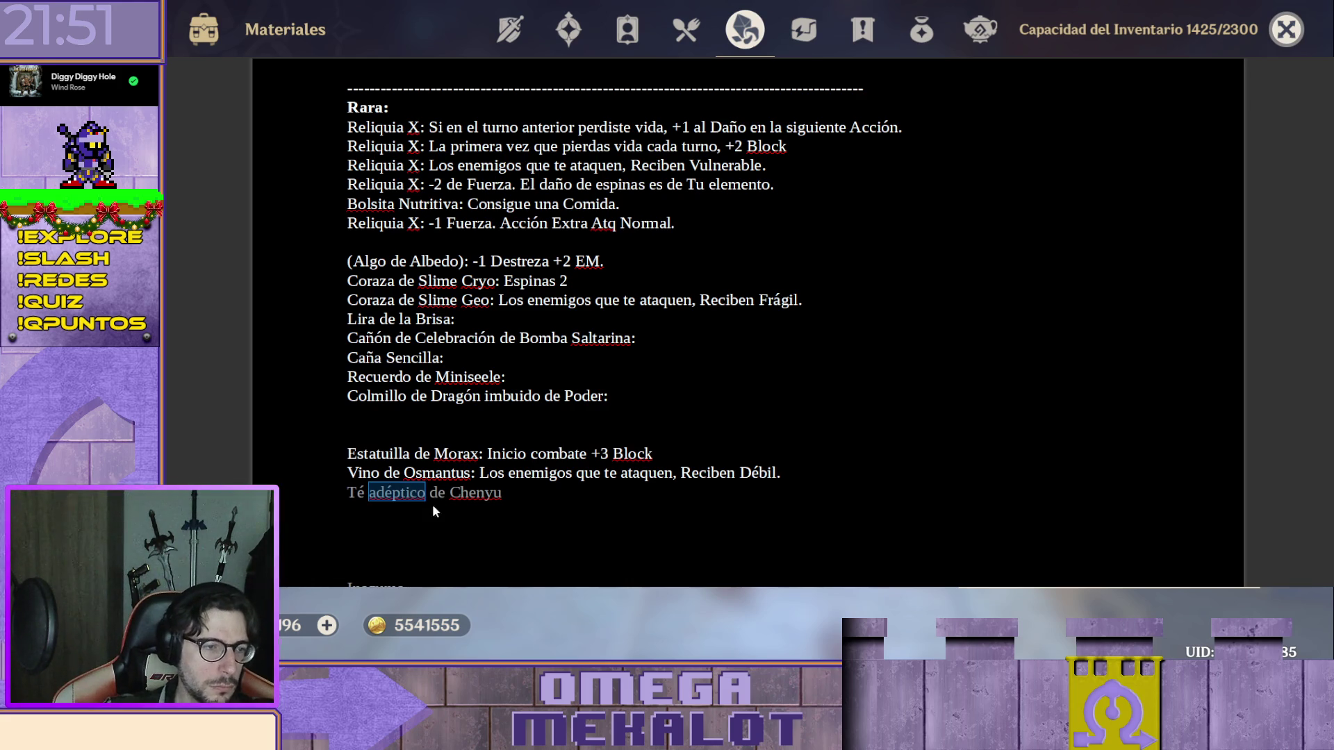
click(472, 557)
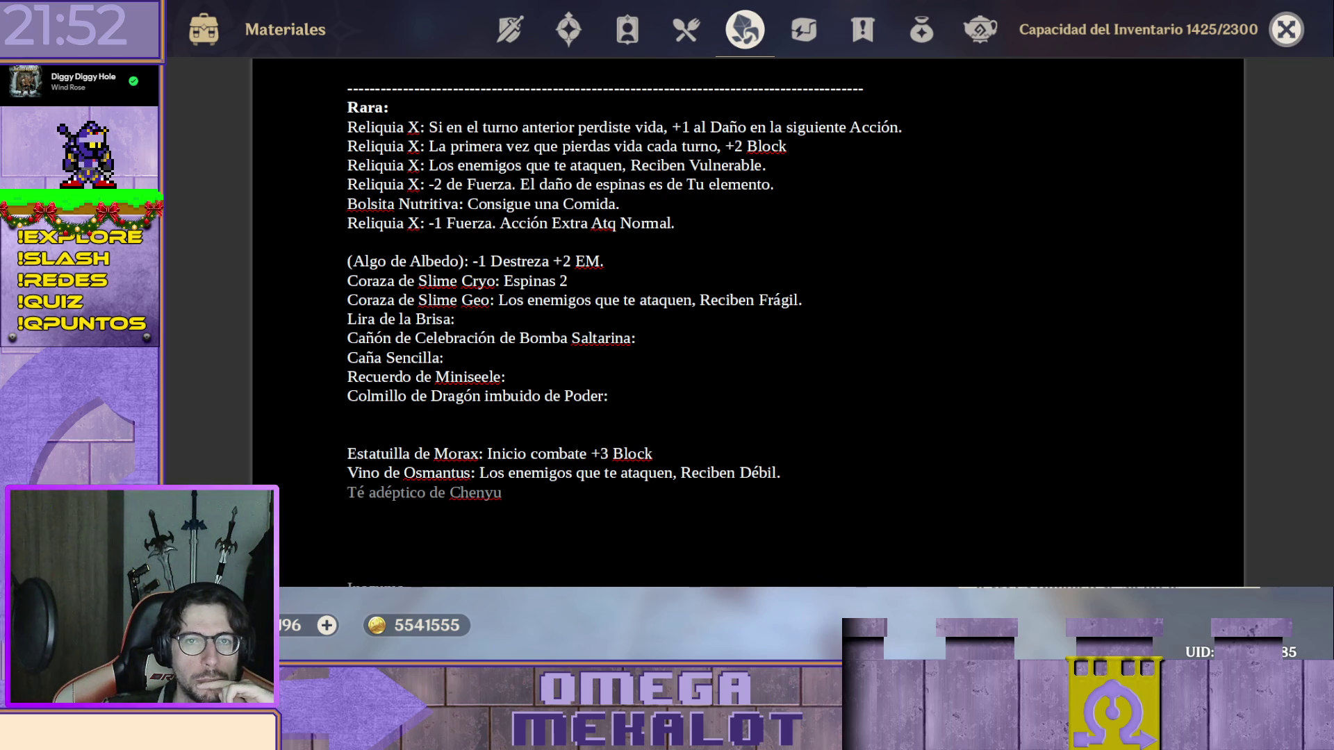
click(684, 32)
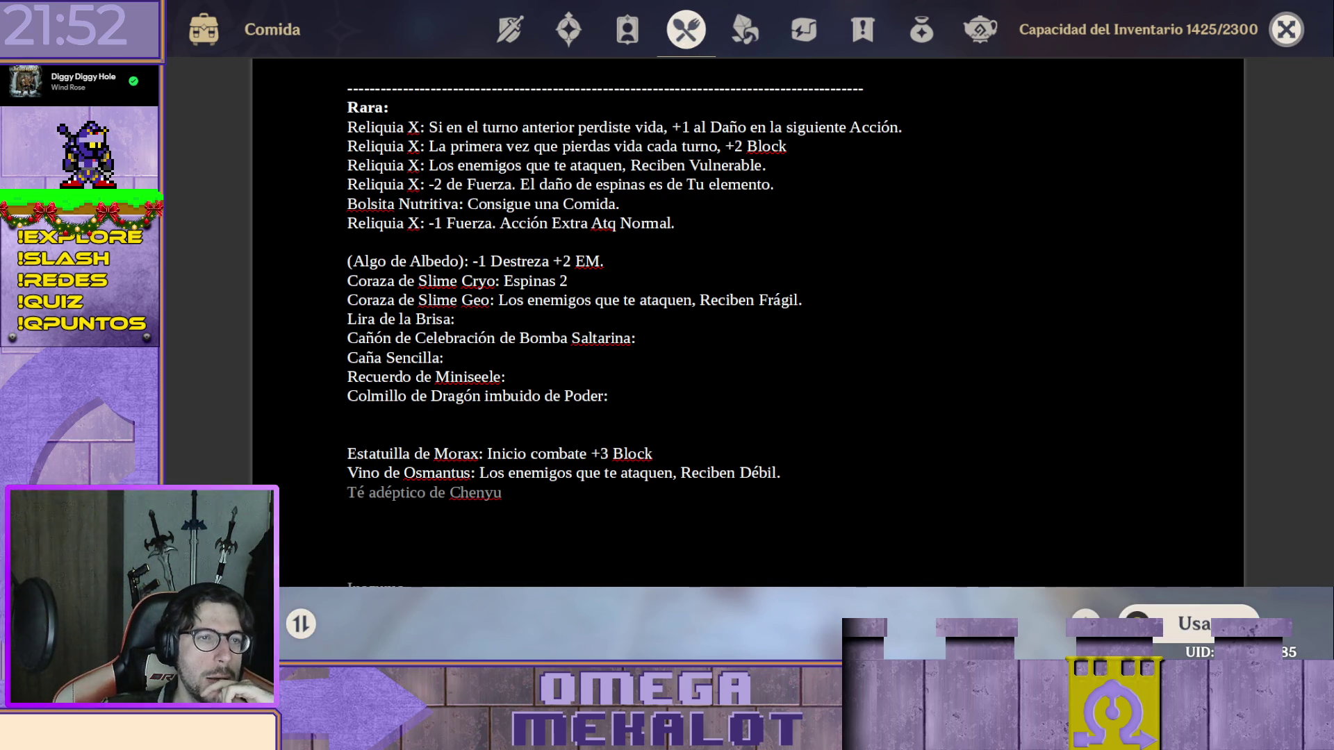
Browse the Genshin Impact inventory and reach the weapons section.
click(627, 30)
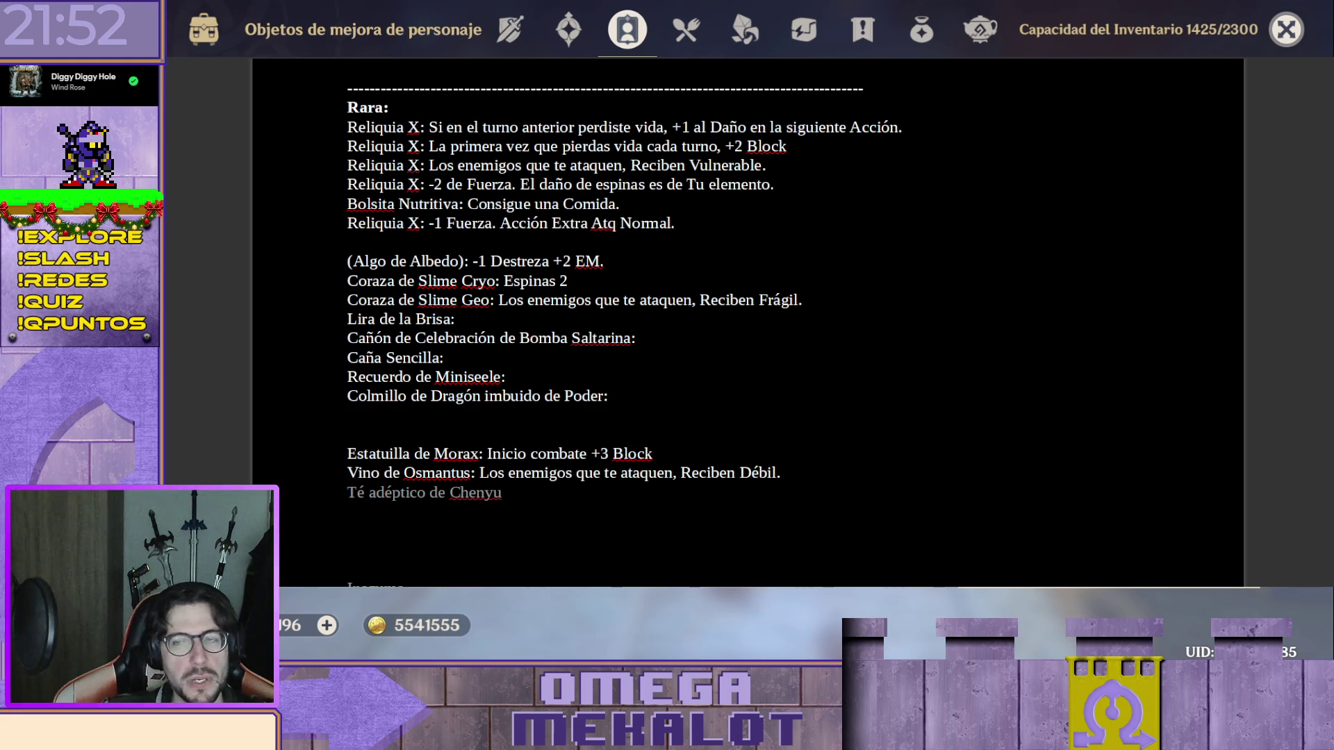
key(Escape)
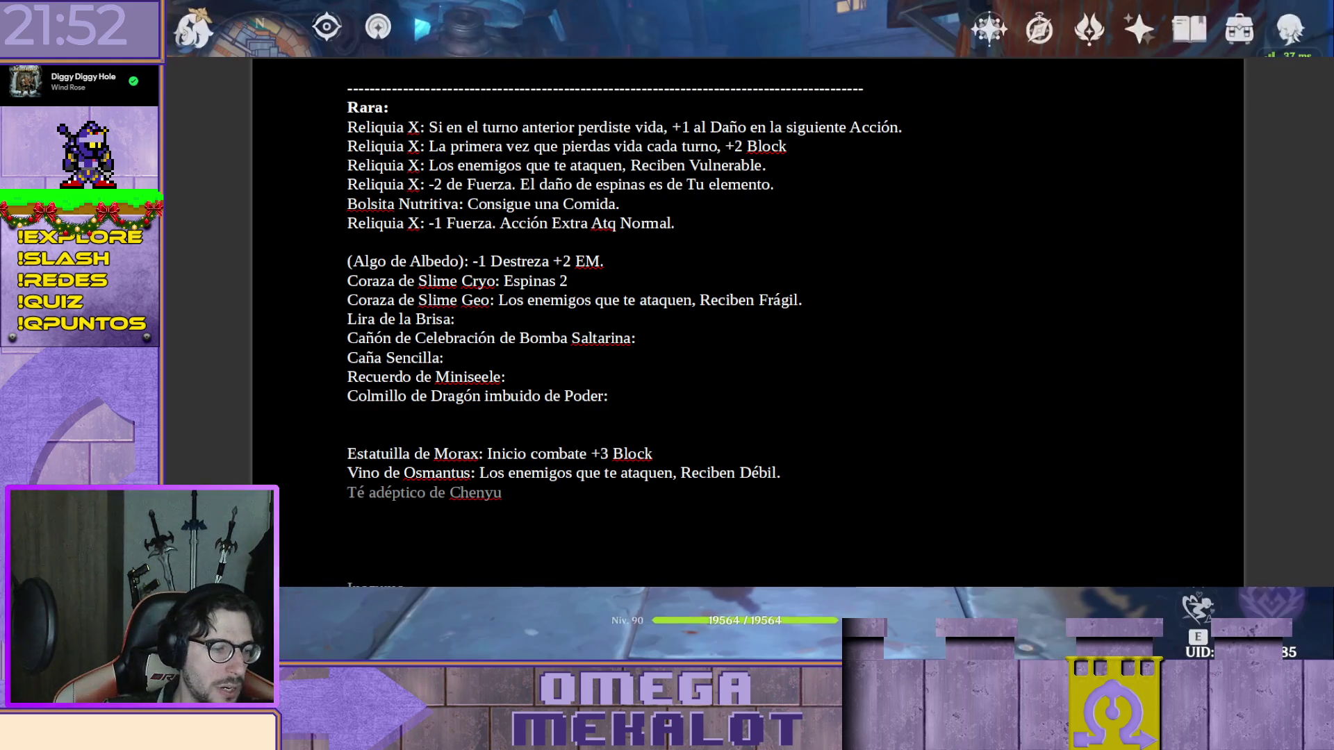
key(b)
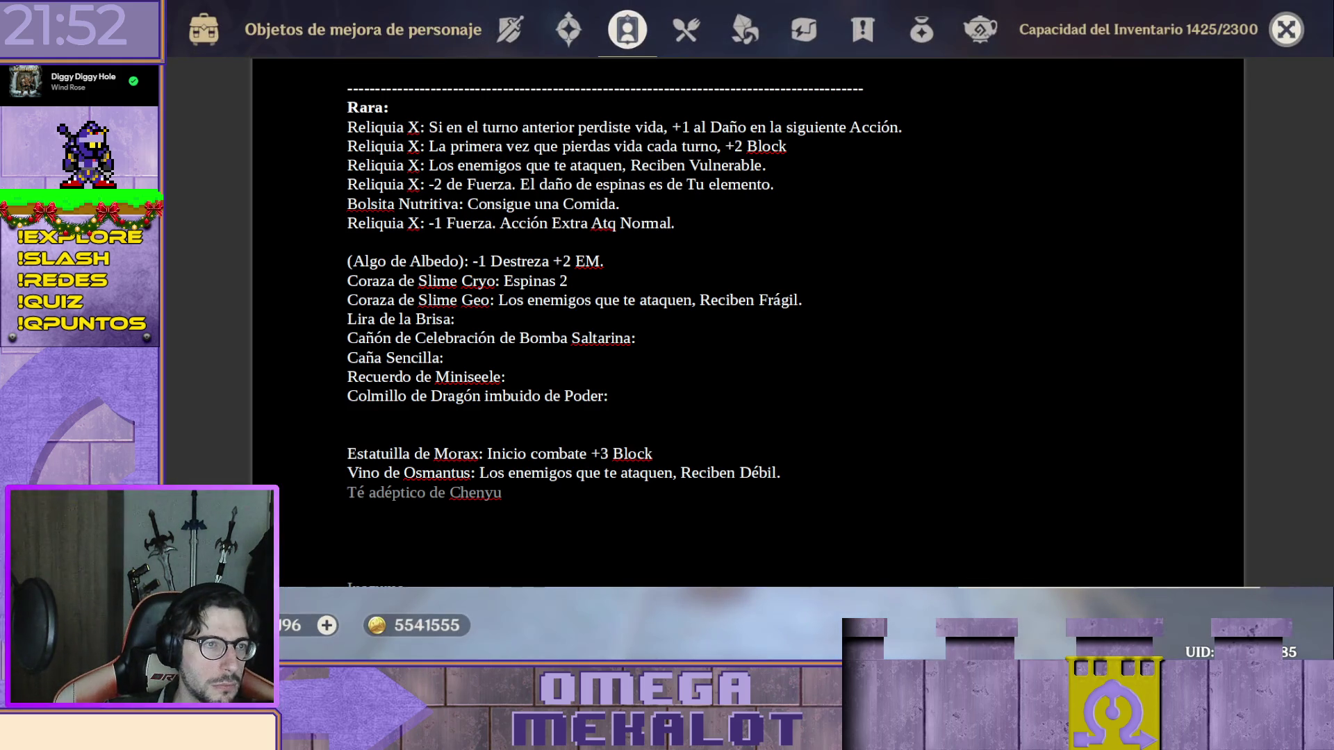
click(519, 34)
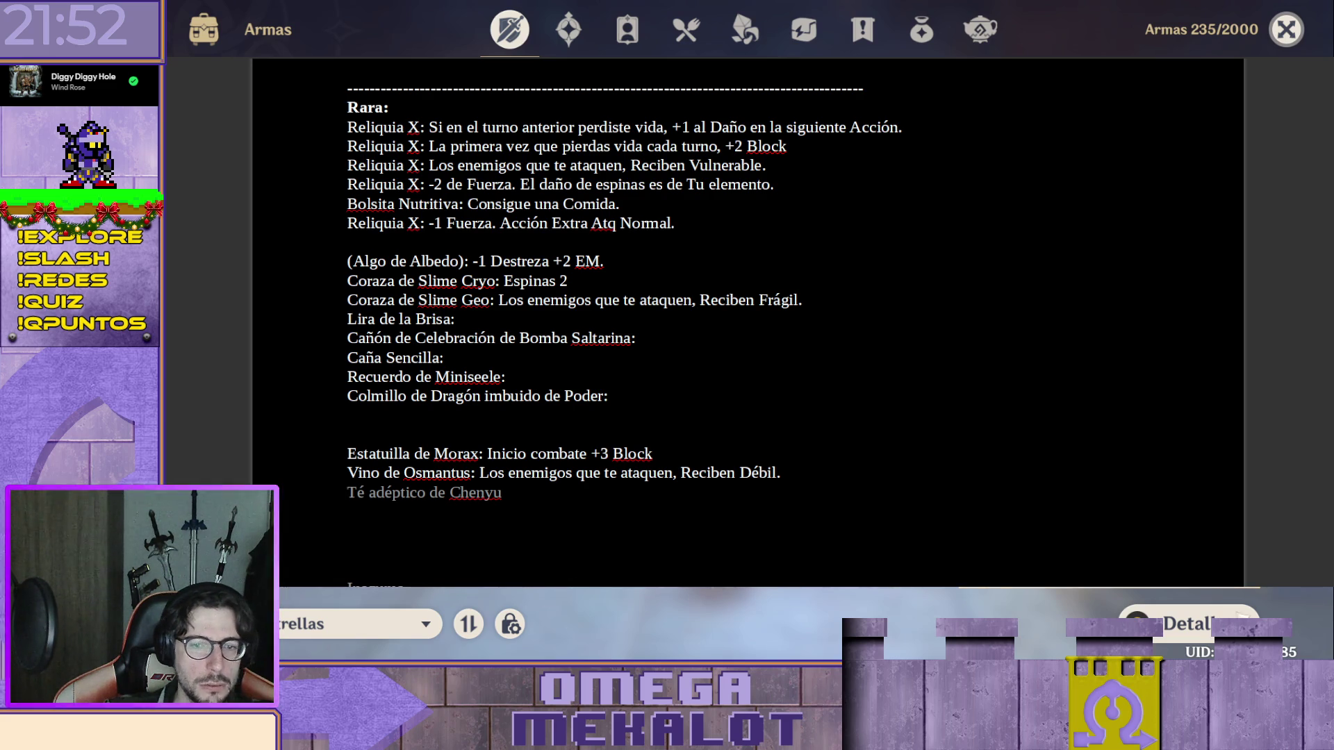
Spend 15000 coins improving the bow, then move on to the character upgrade materials.
key(Return)
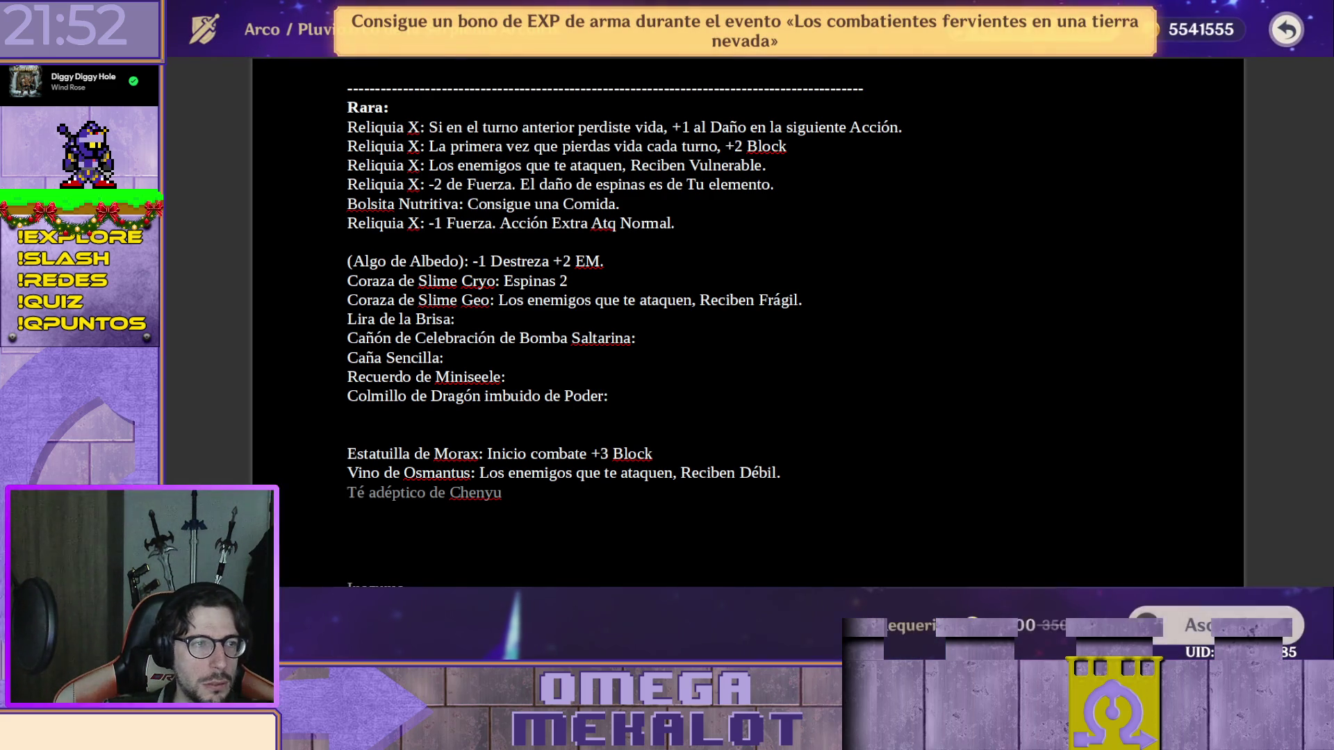
key(Return)
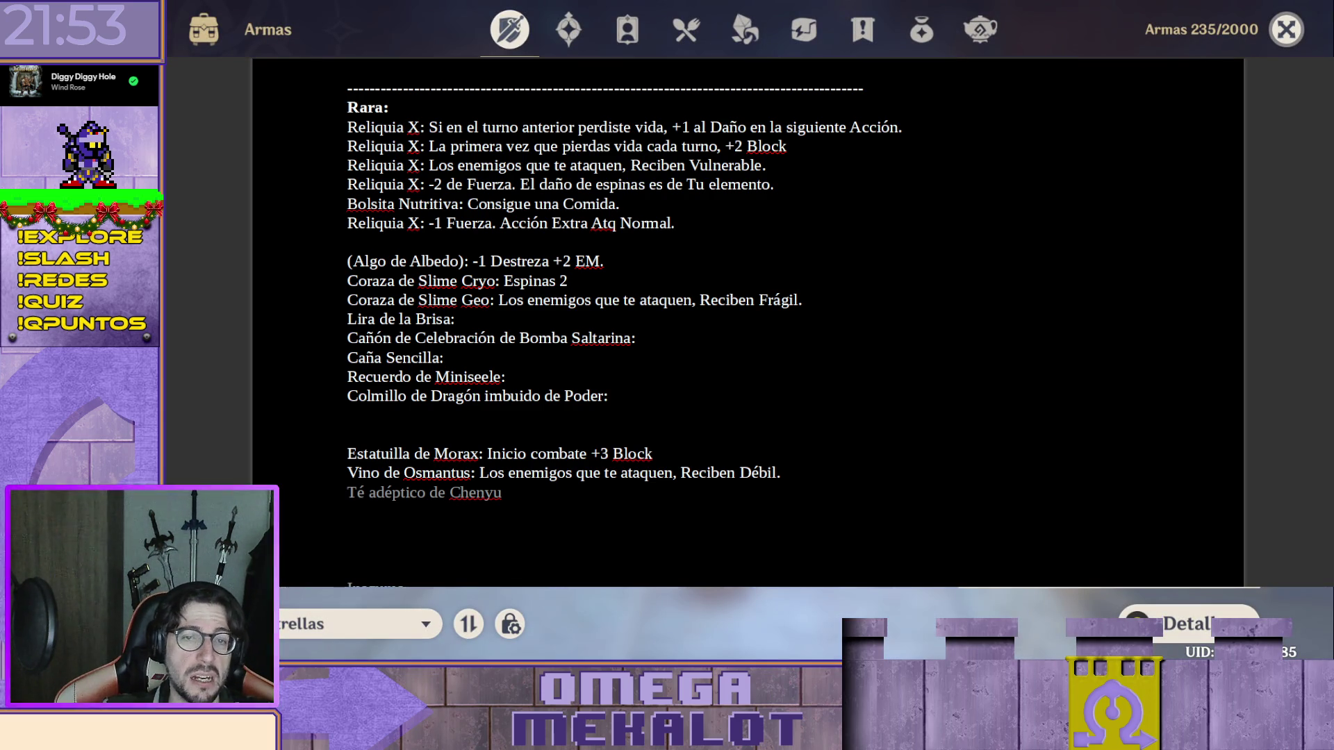
key(e)
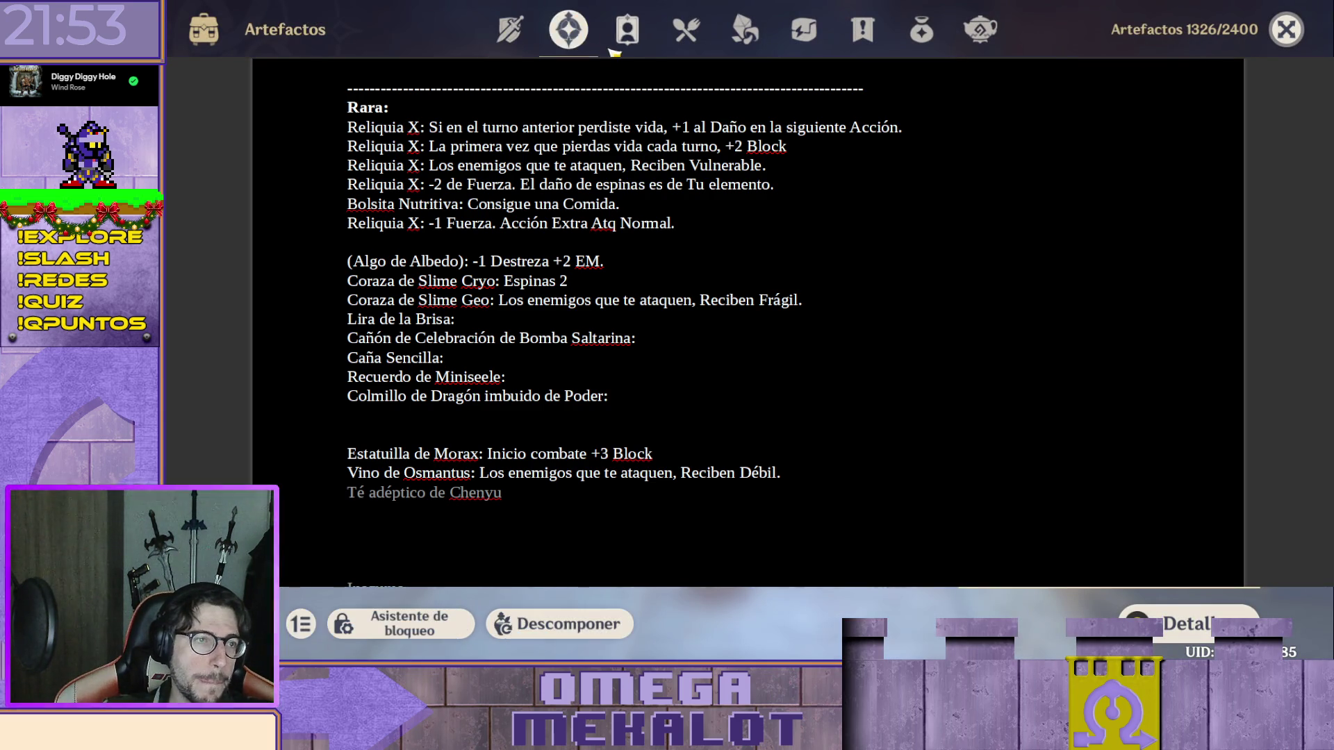
key(e)
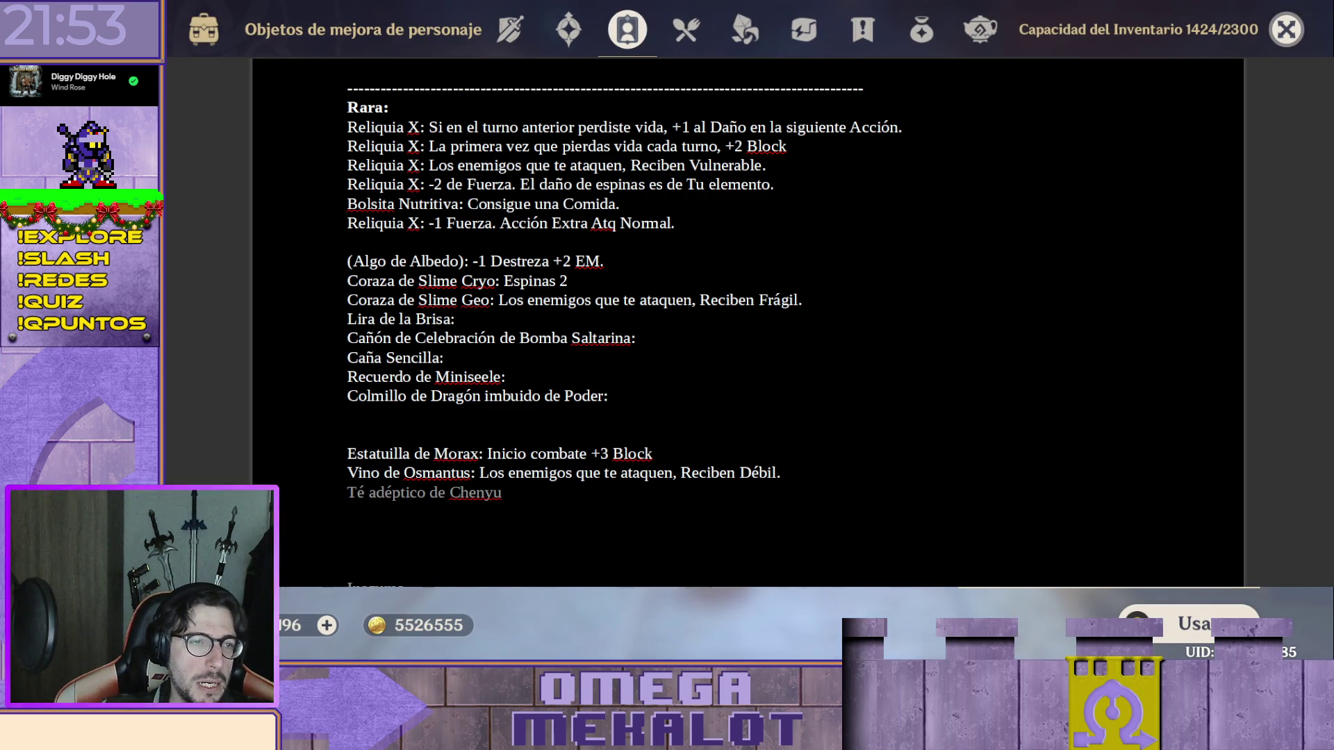
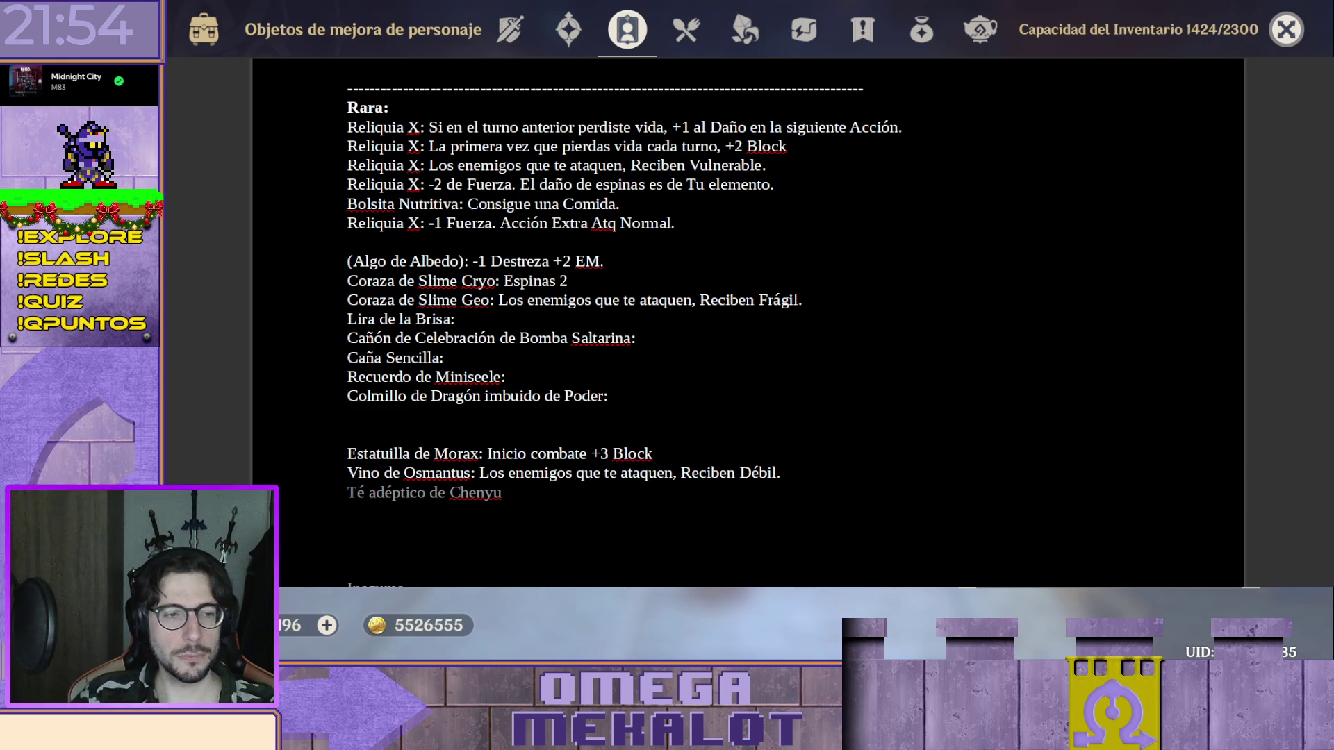
scroll(748, 323, down, 1)
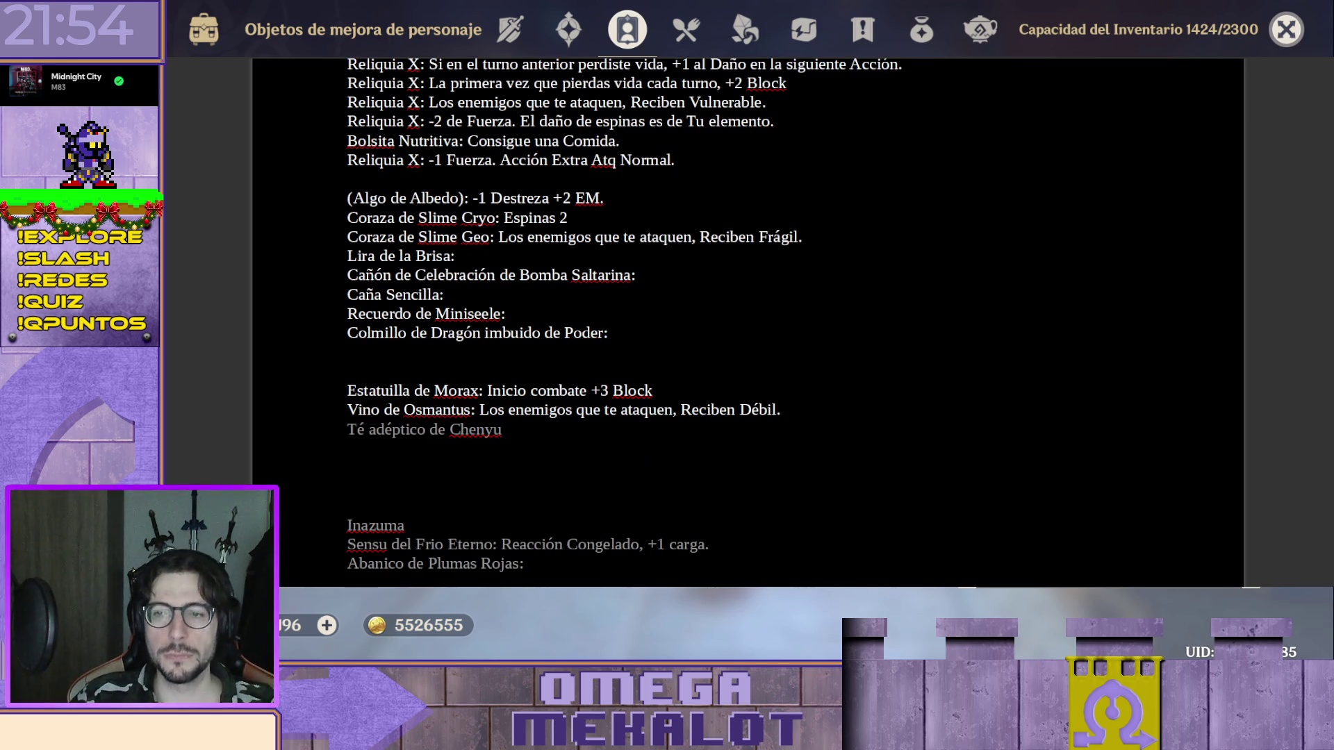
scroll(748, 323, up, 1)
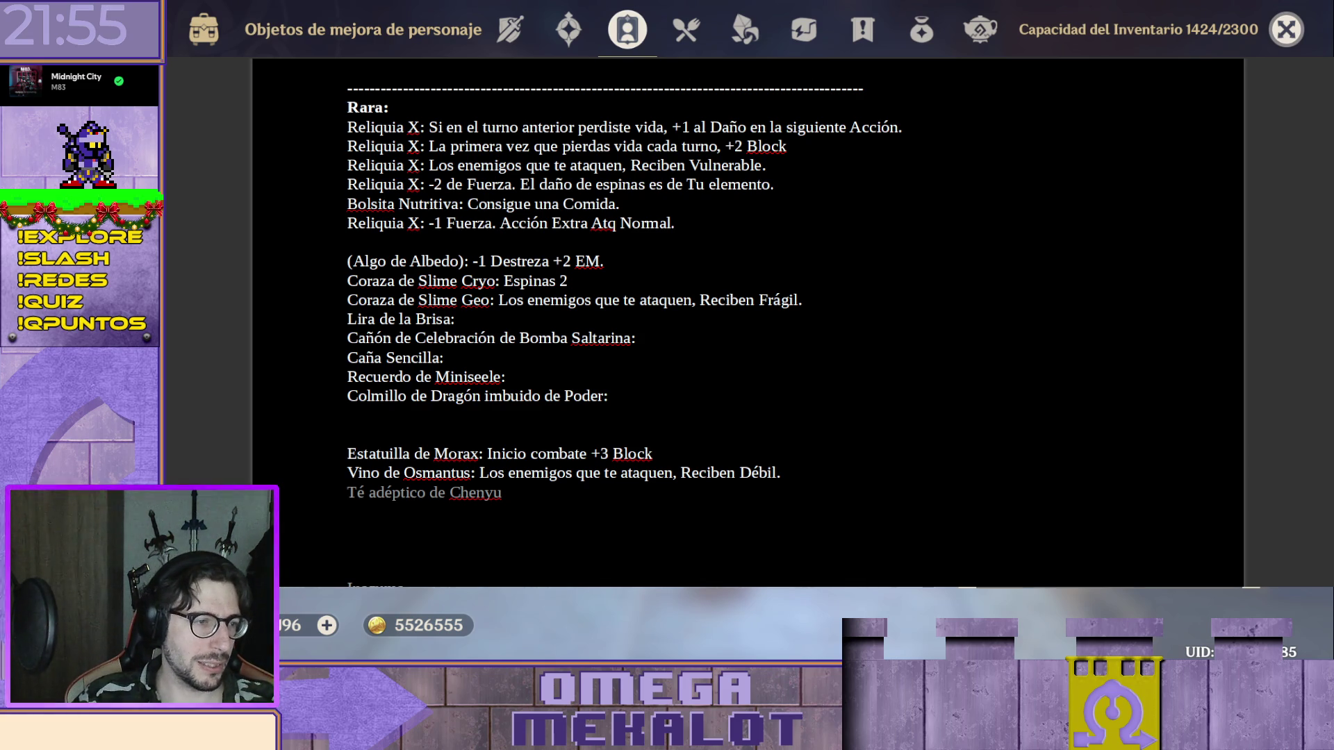
text(Caldera del Caos:)
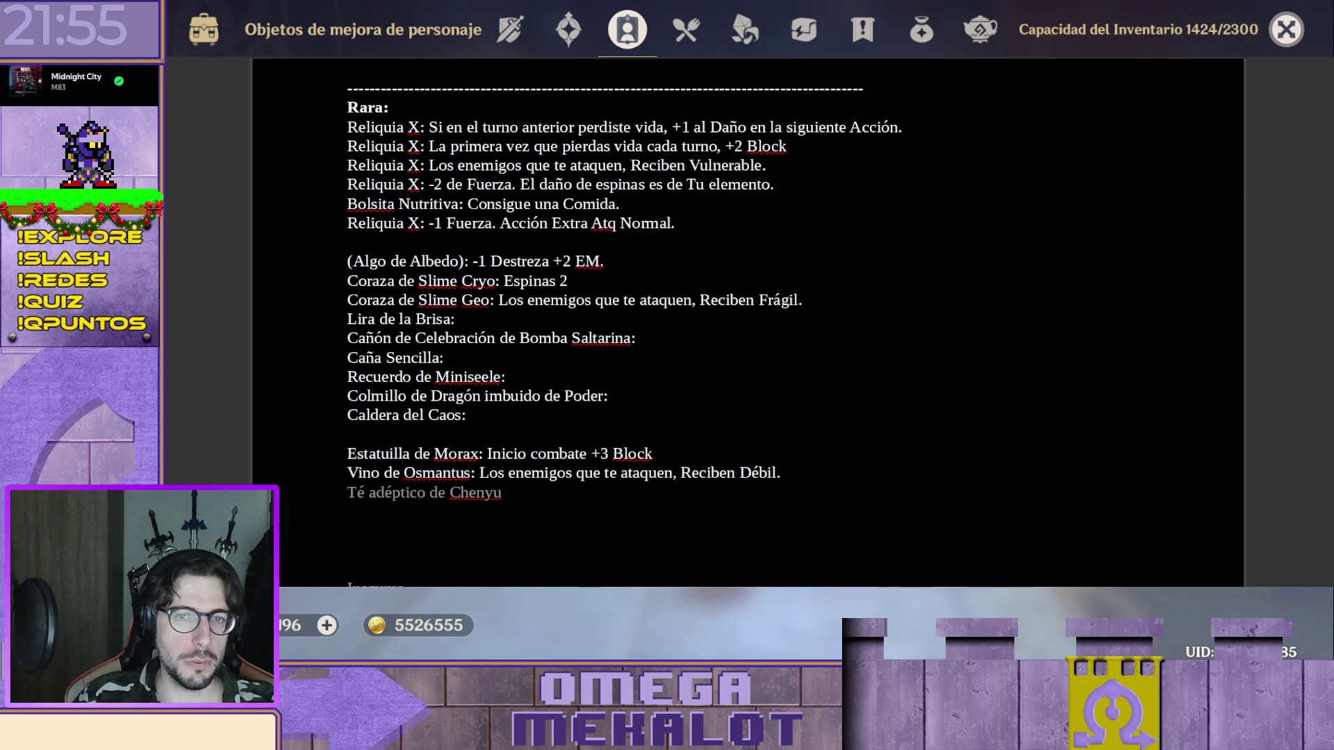
Add 'Caldera del Caos:' and 'Lámpara de hierba neblinosa:' entries, each on its own line.
key(Return)
text(Lámpara de hierba neblinosa:)
key(Return)
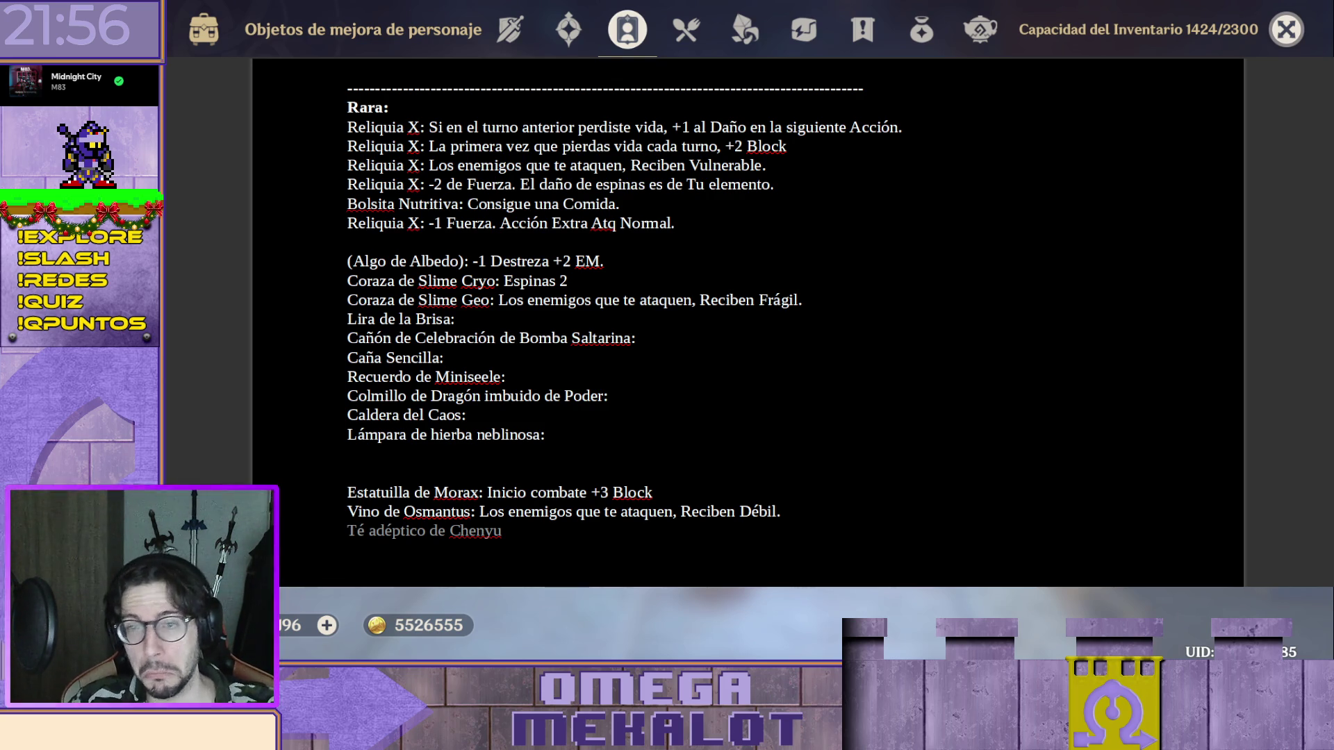
text(Daga larga del inspector:)
Add 'Daga larga del inspector:' then 'Esencia de Slime' on the next line.
key(Return)
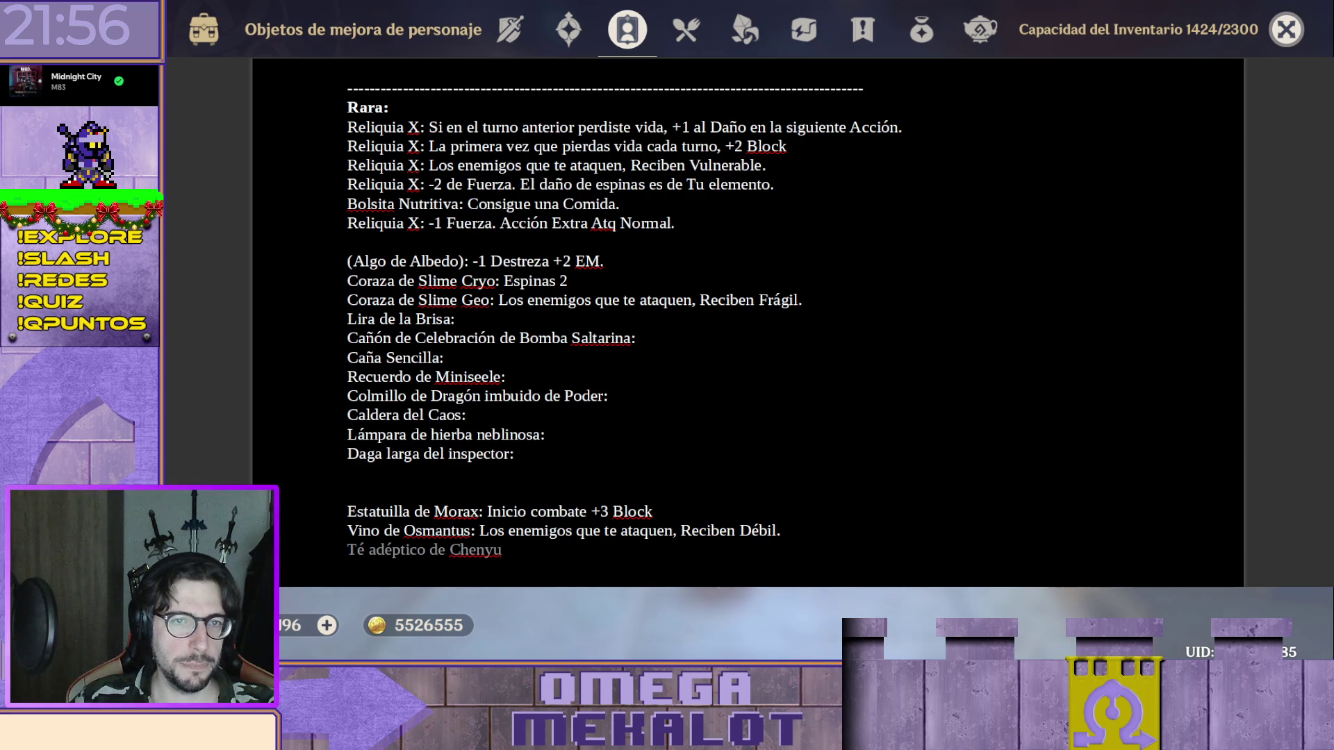
text(Esencia de Slime)
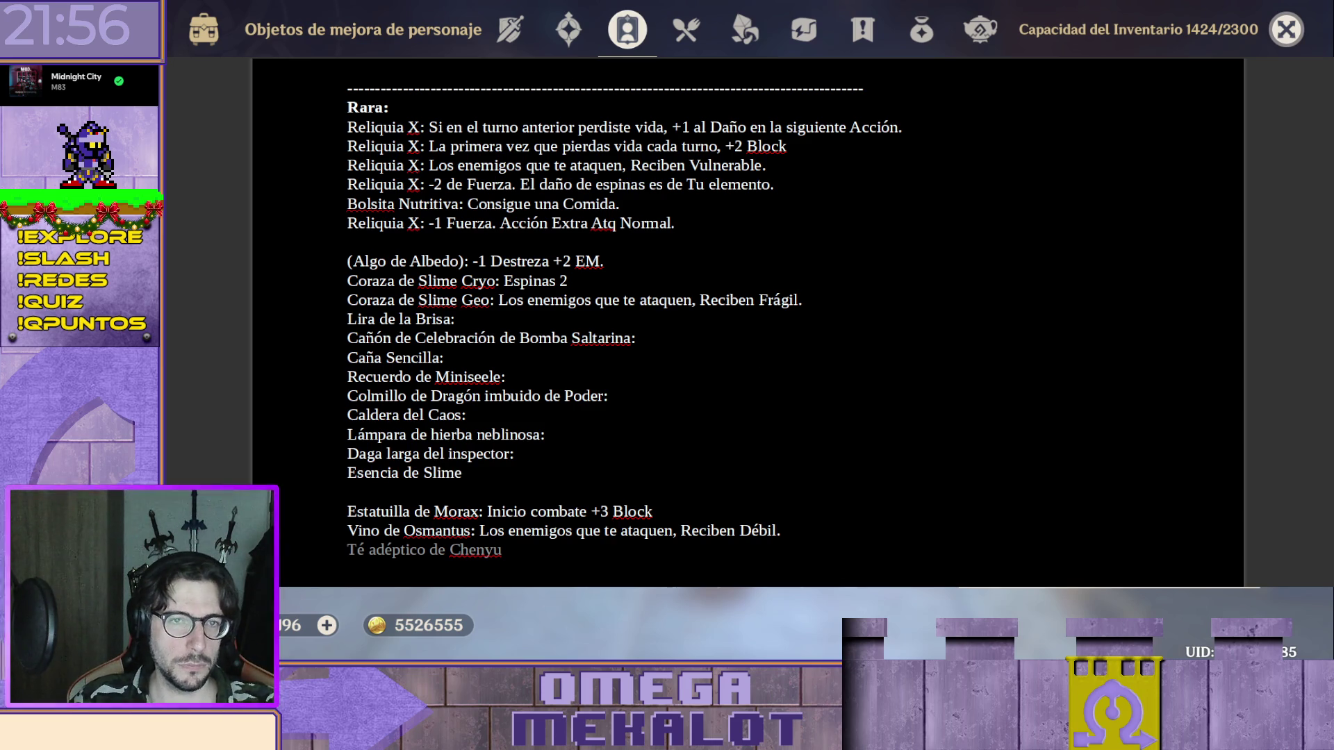
text(:)
Add 'Flecha Veterana:' and the Máscara Amenazante entry applying Vulnerable to the row at turn start.
key(Return)
text(Flecha Veterana:)
key(Return)
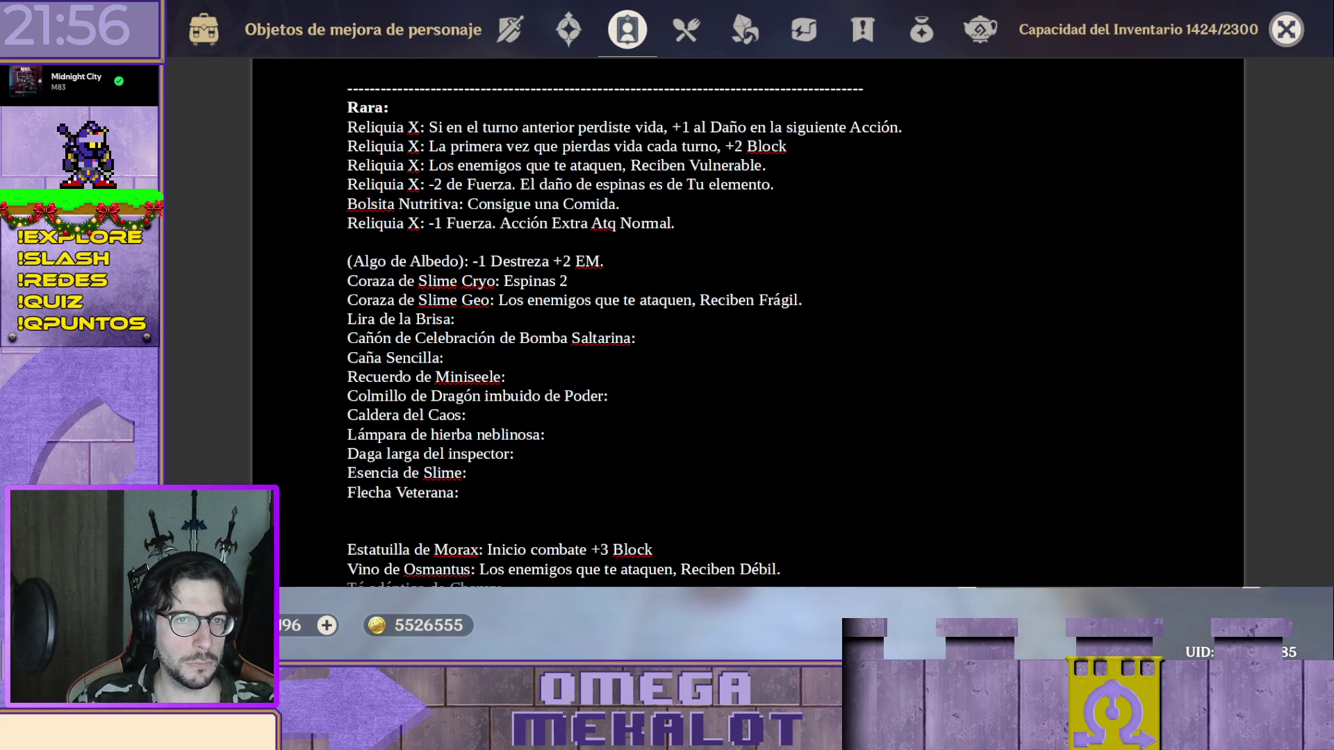
text(Máscara Amenazante:)
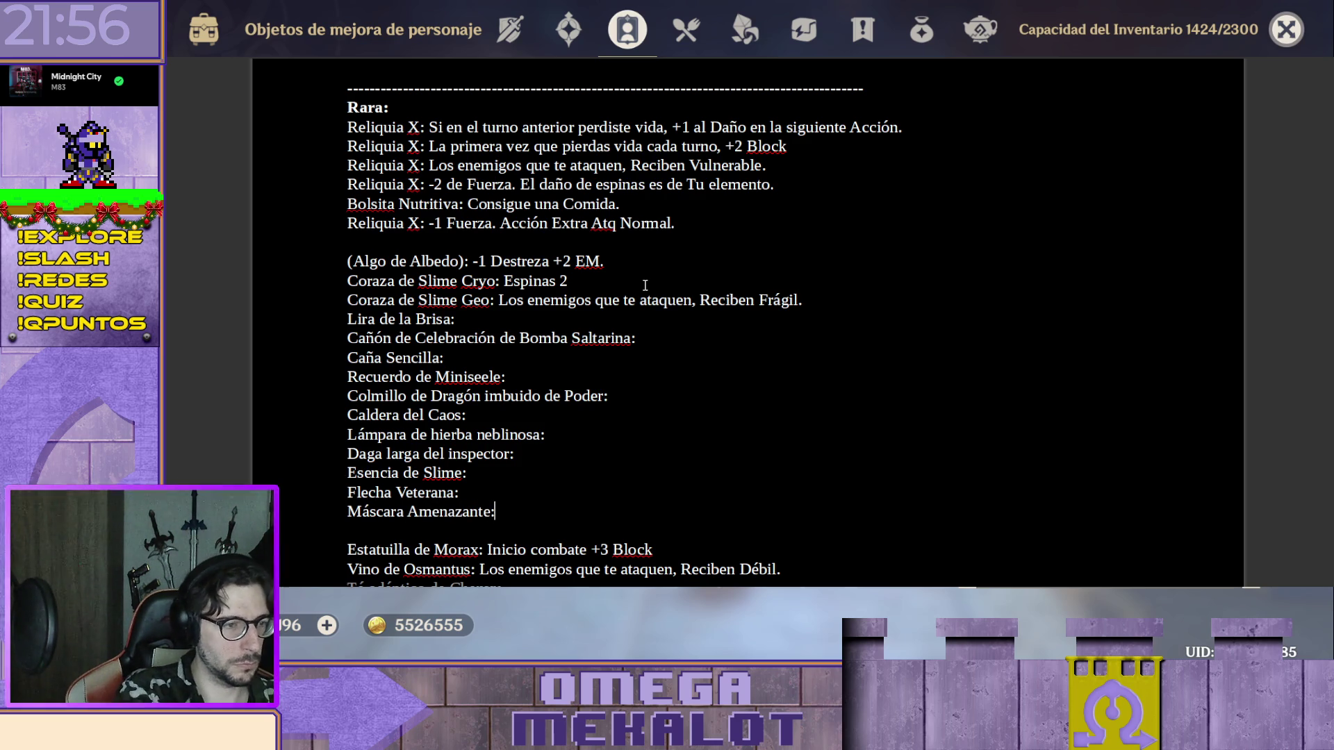
text( Al inicio del tun)
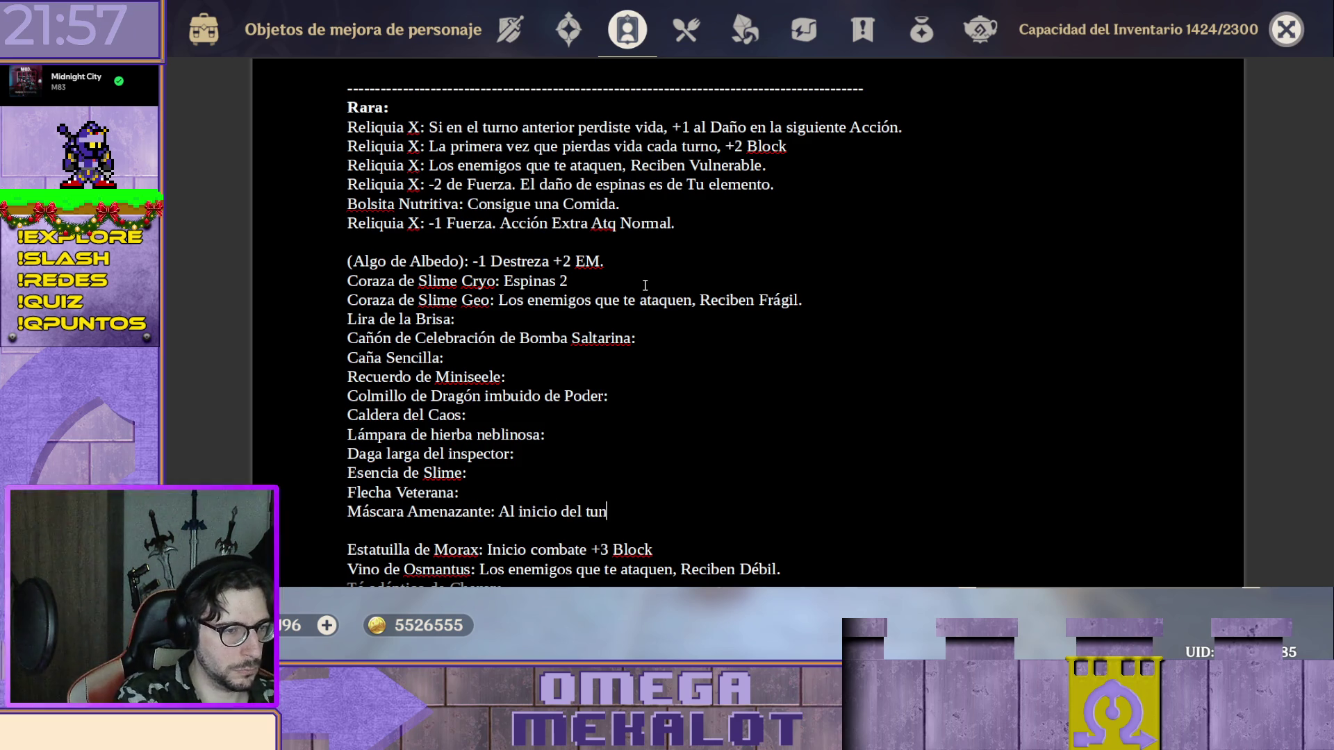
key(BackSpace)
text(rno)
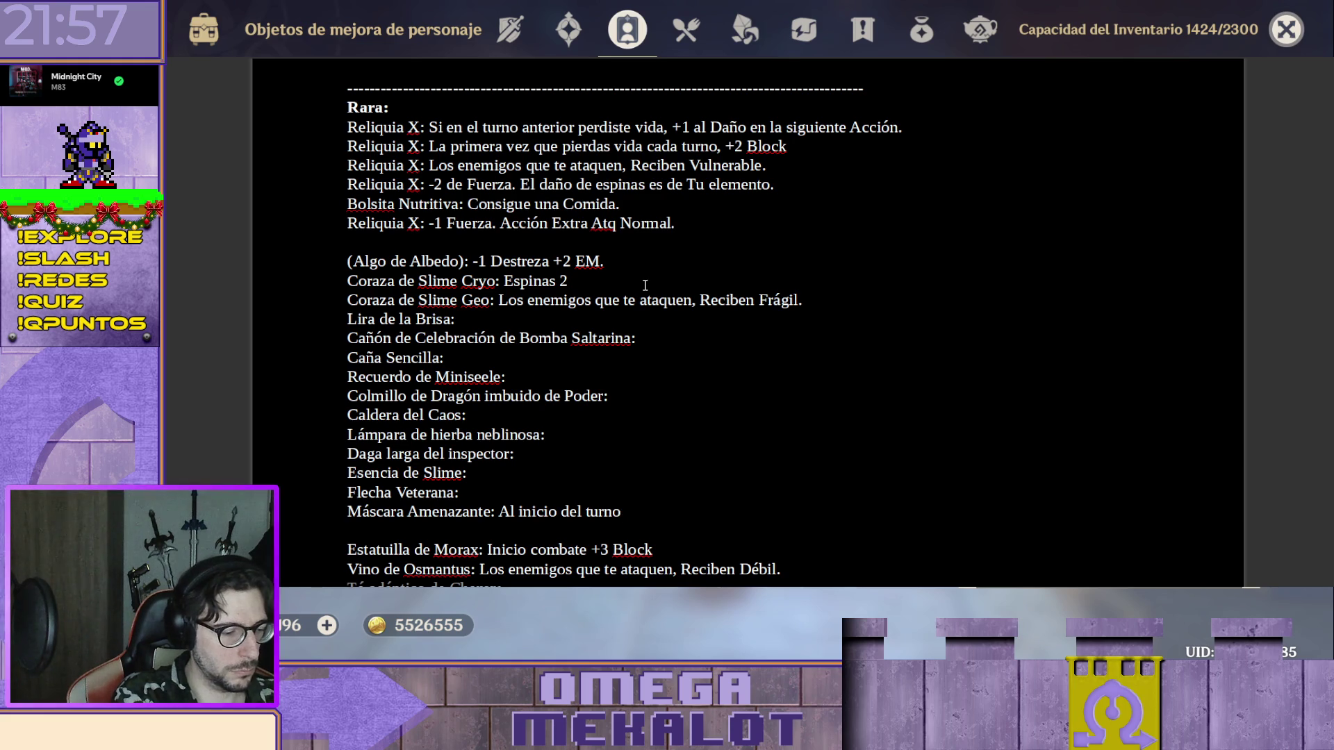
text( aplica )
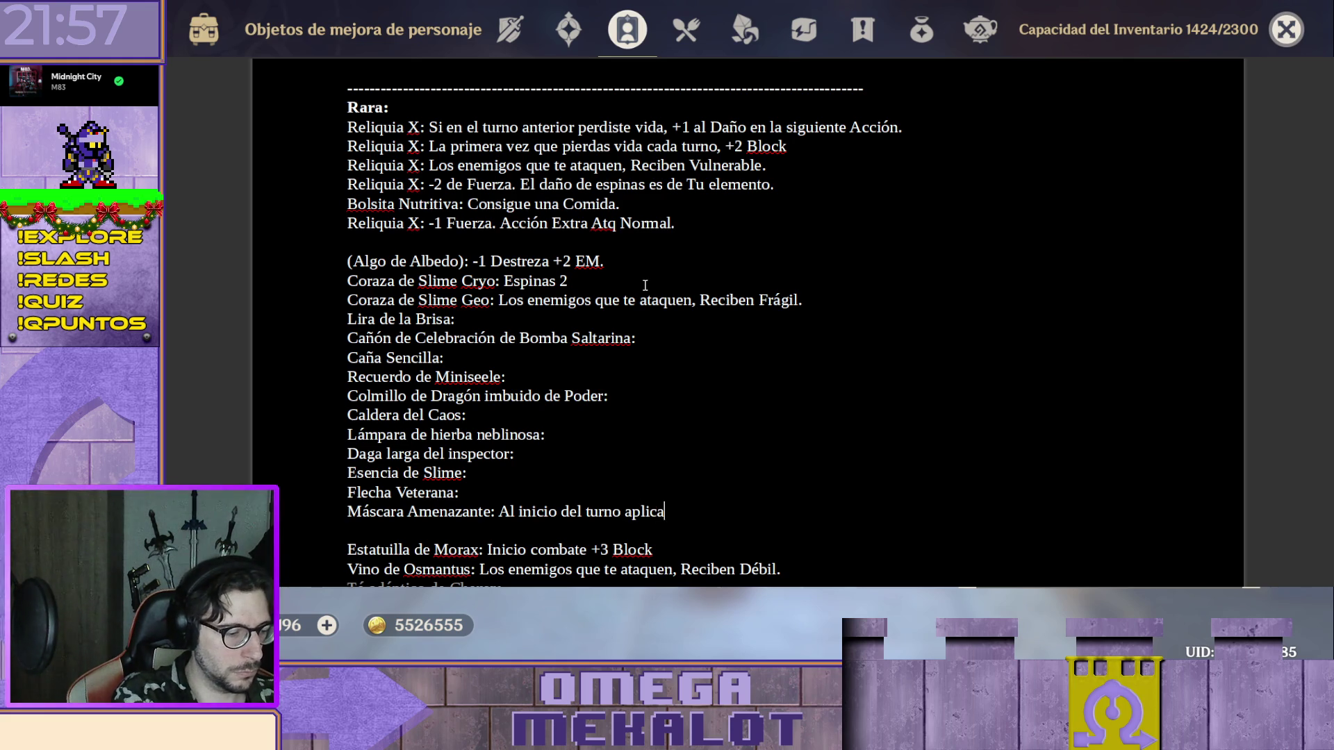
text(Vulnerable a la fila.)
key(Return)
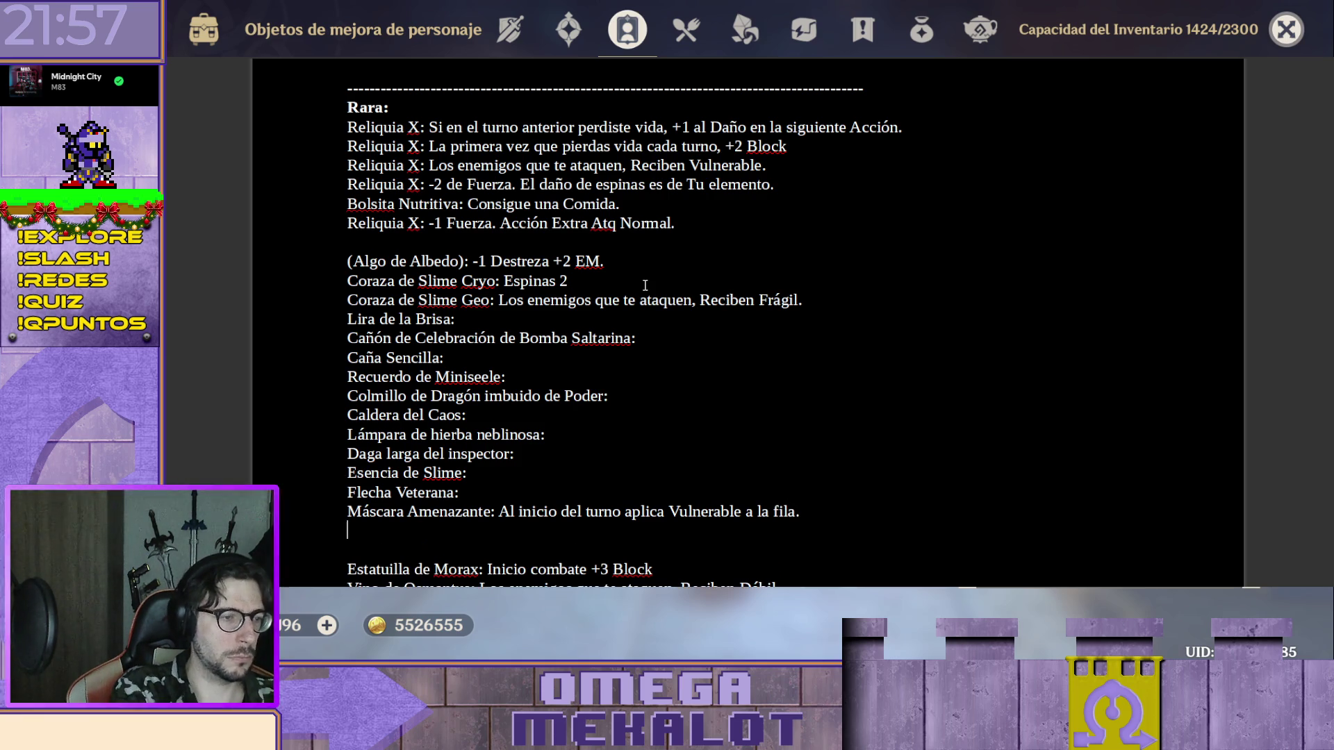
scroll(675, 208, down, 3)
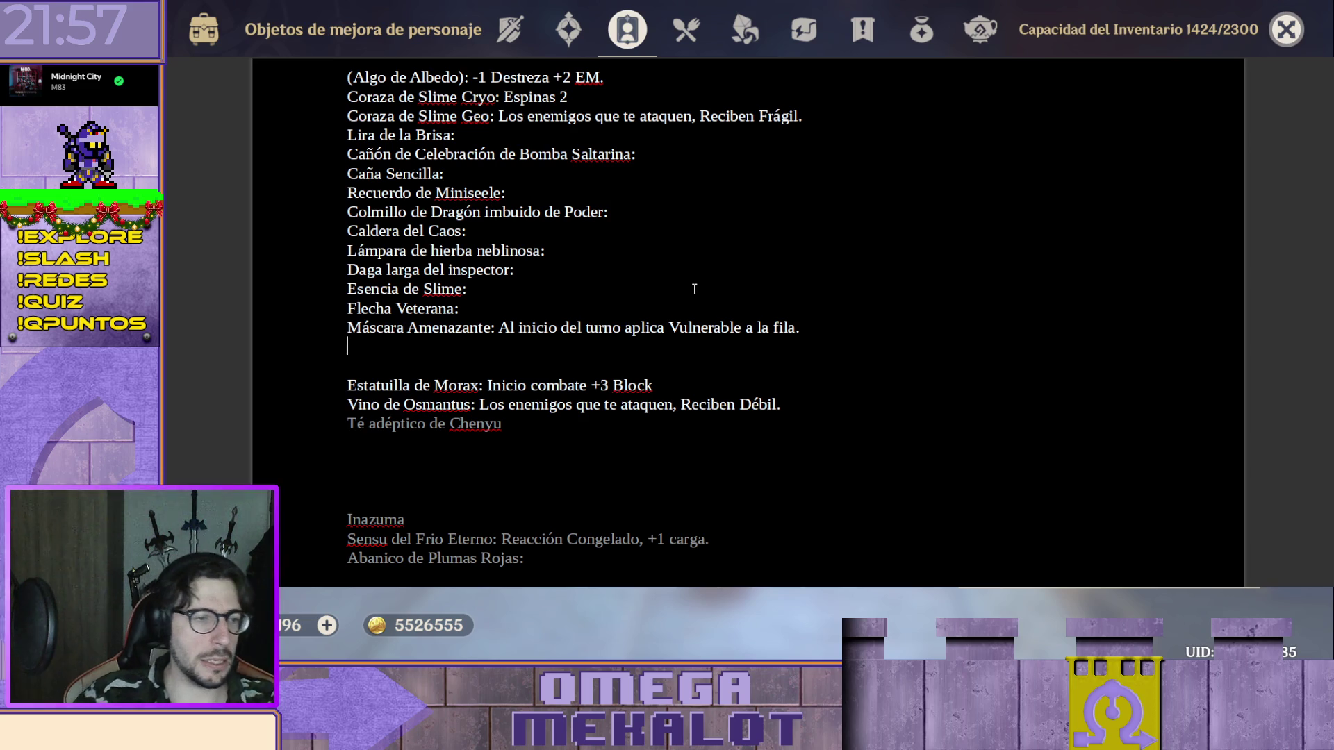
text(Pergamino)
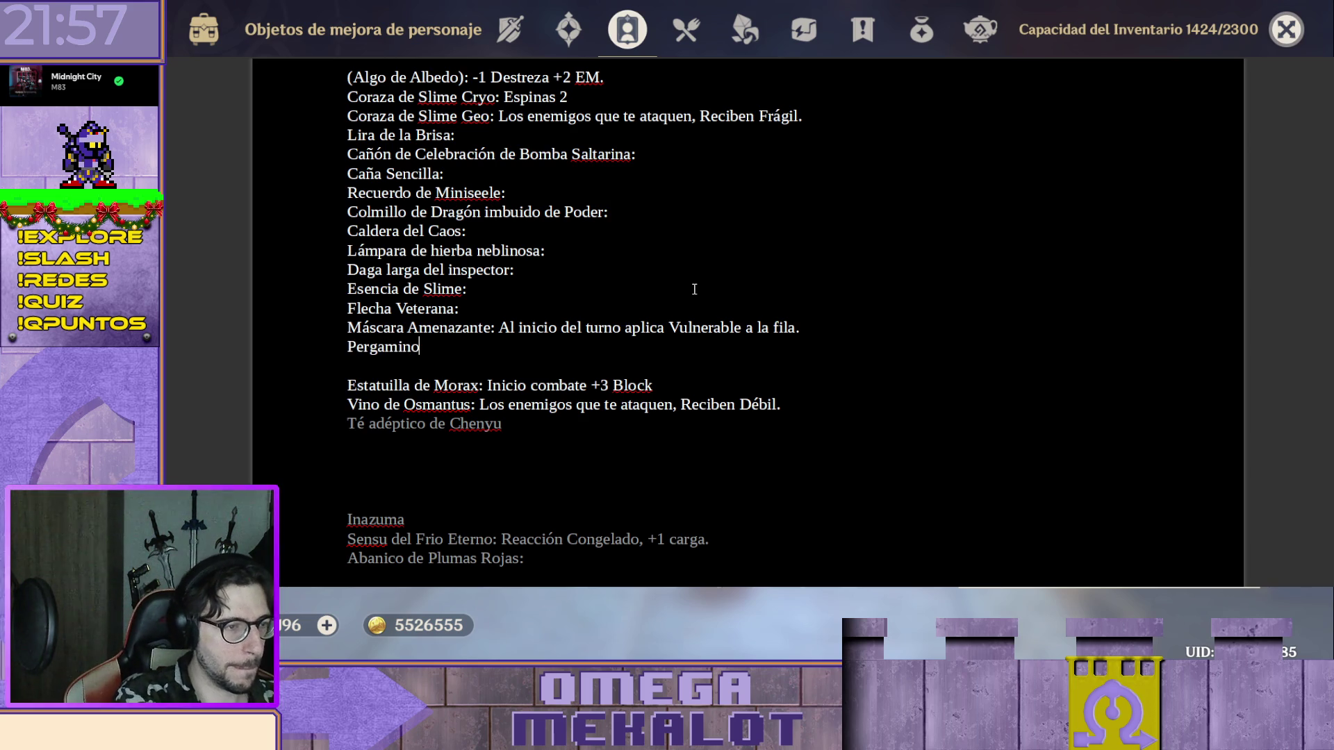
text( Maldito:)
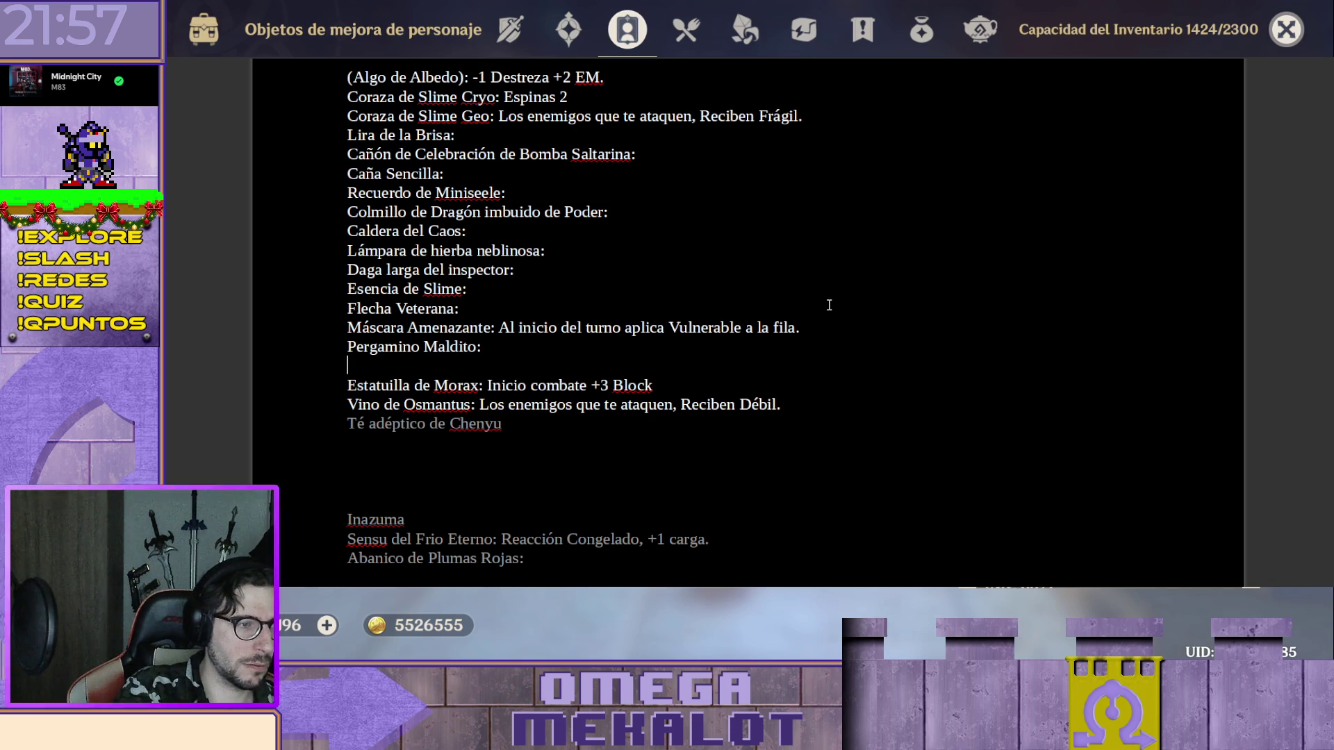
Add 'Pergamino Maldito:' and 'Insignia de cuervo dorada:' entries on separate lines.
key(Return)
key(Up)
text(Insignia de cuervo dorada:)
key(Return)
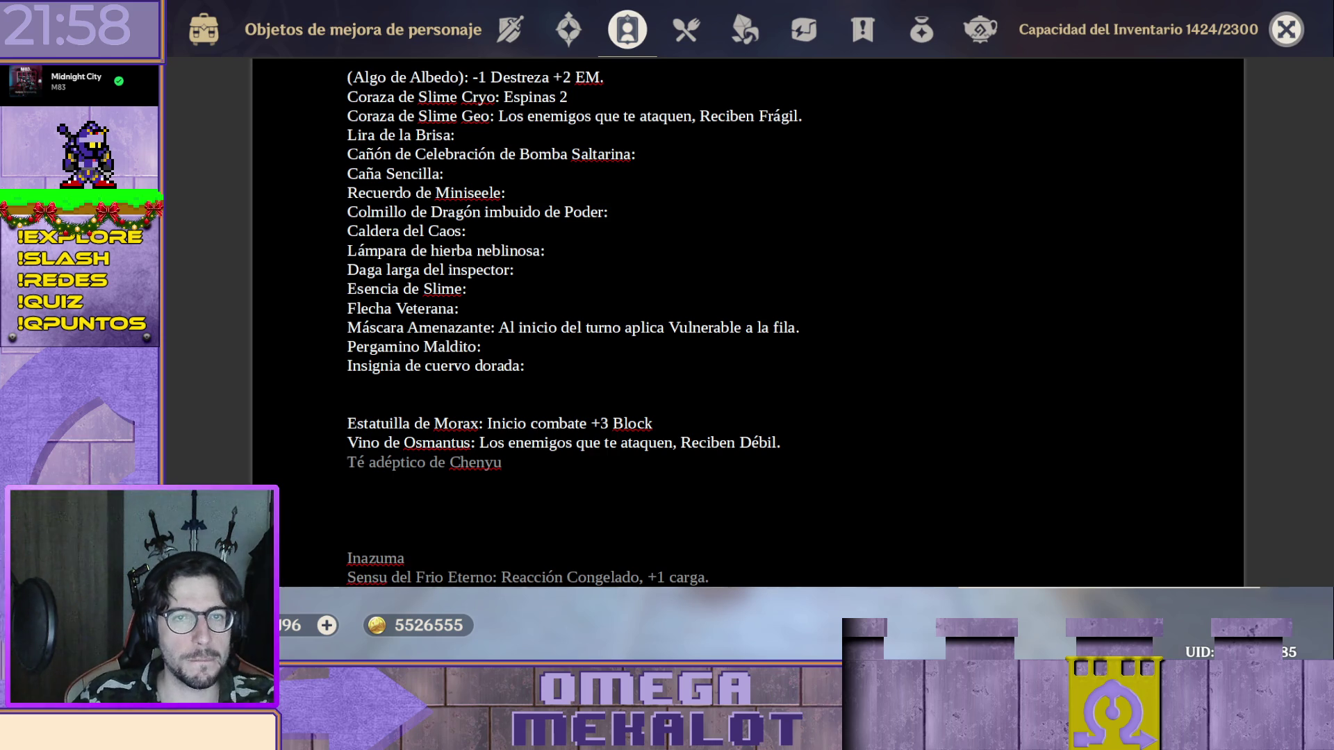
text(Néctar Energético)
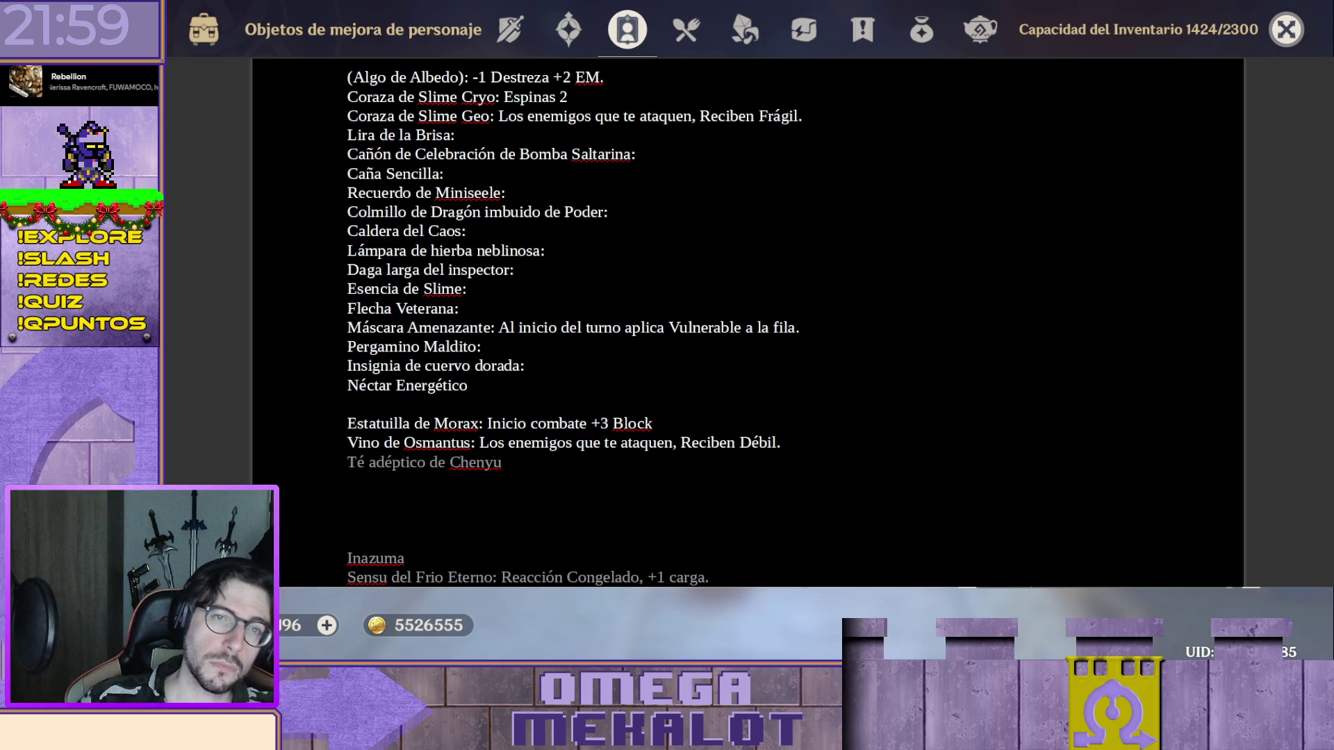
Add 'Néctar Energético' as the last item, leaving a single blank line after it.
click(764, 399)
key(Return)
key(Return)
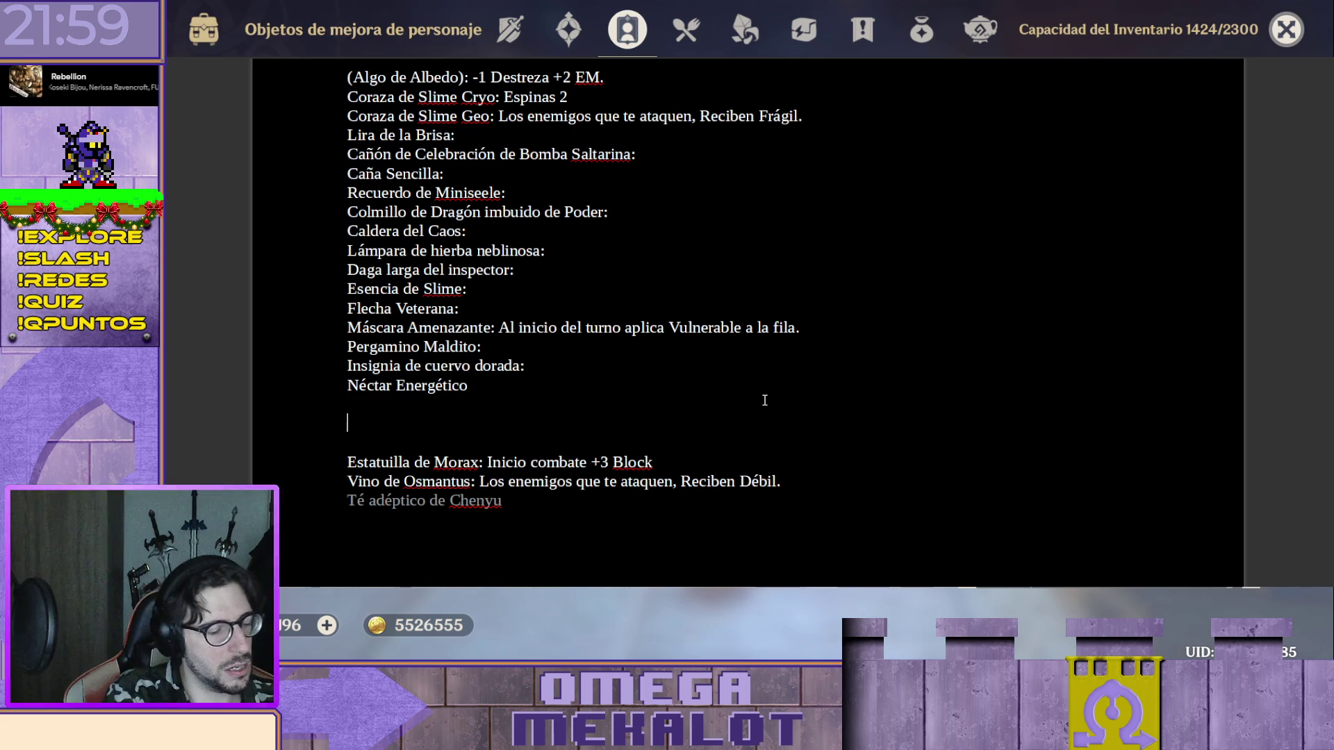
key(BackSpace)
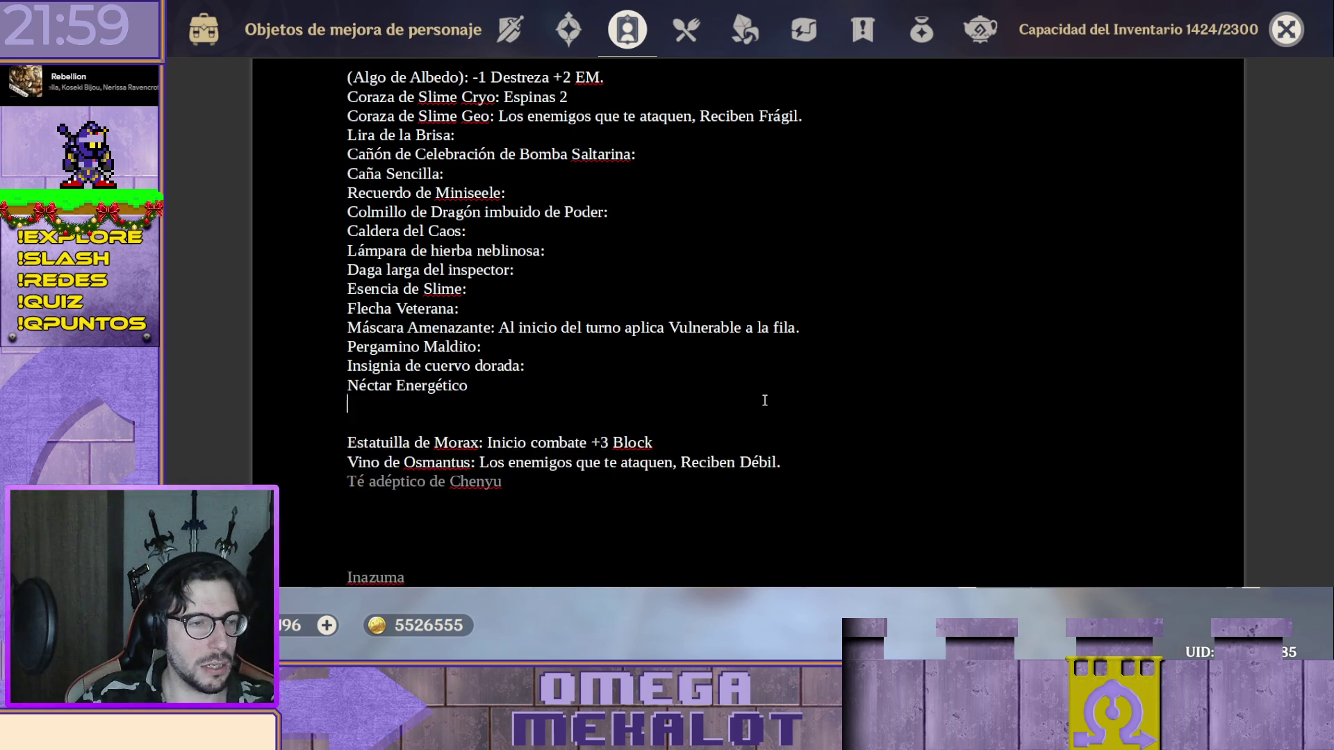
scroll(764, 400, down, 10)
scroll(763, 401, down, 5)
Under the Muy Rara heading, enter 'Alma de Boreas' with 'Suspido de Stormterror' on a new line above it.
click(551, 320)
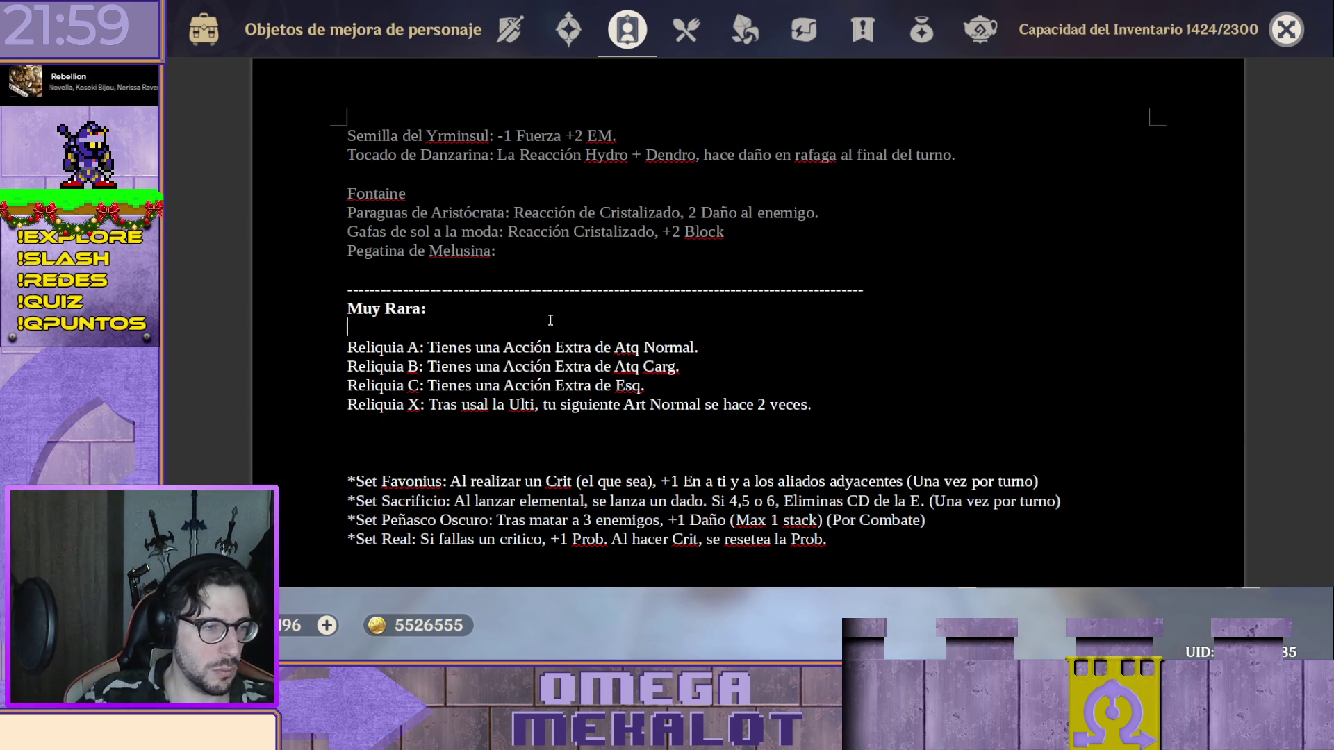
key(Return)
key(Return)
key(Return)
key(Up)
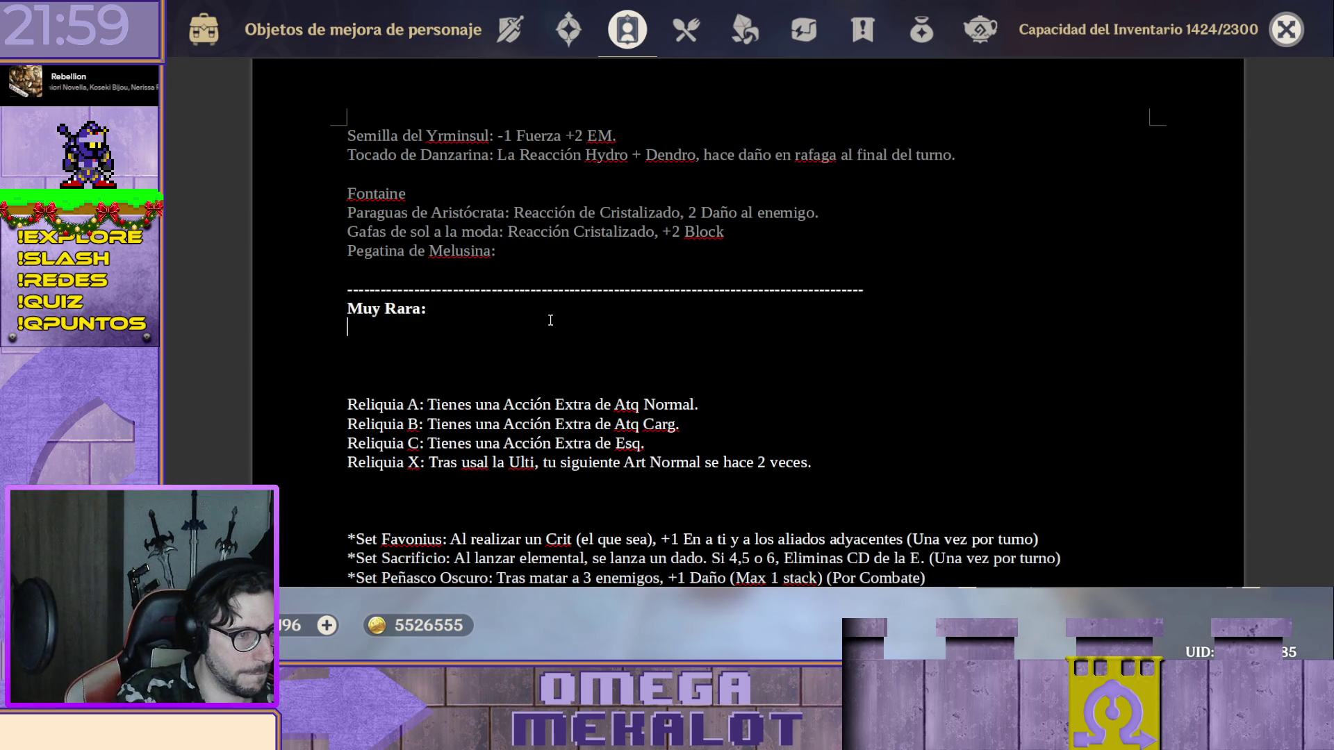
text(Alma de Boreas)
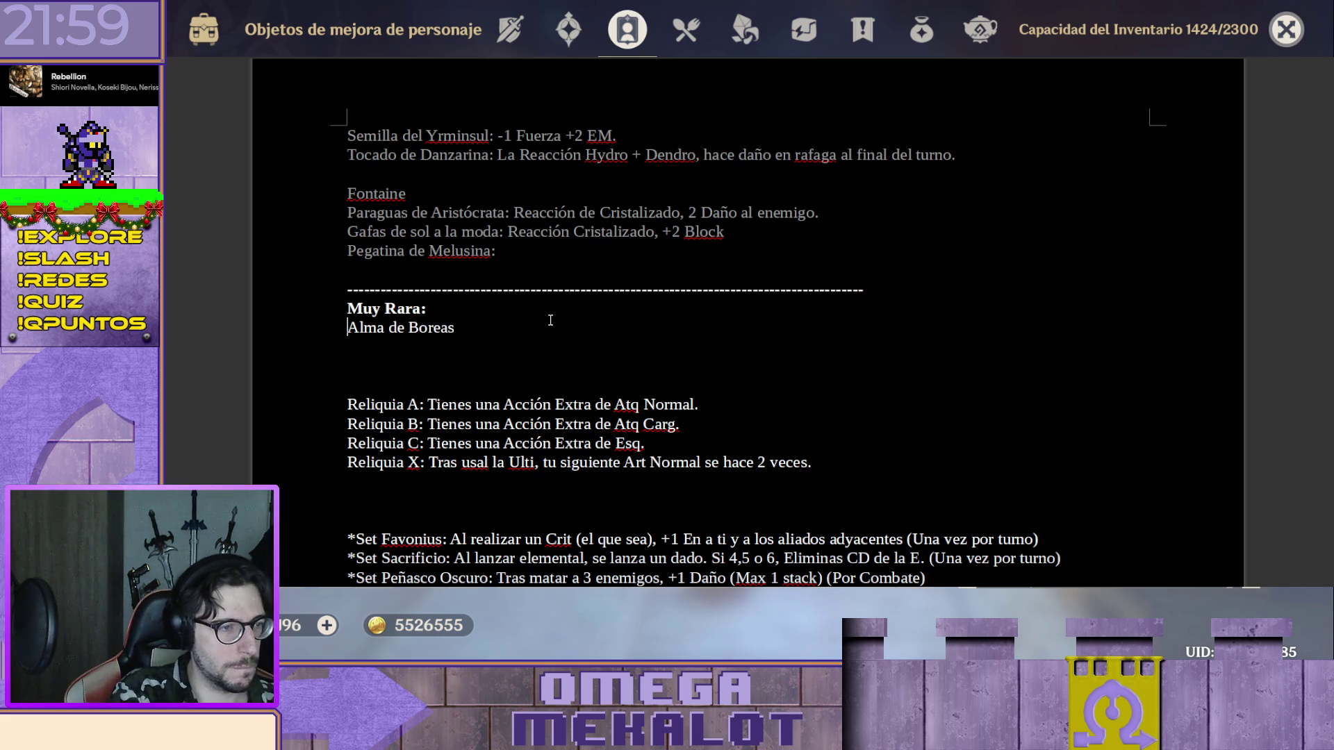
key(Home)
key(Return)
key(Up)
text(Suspido de )
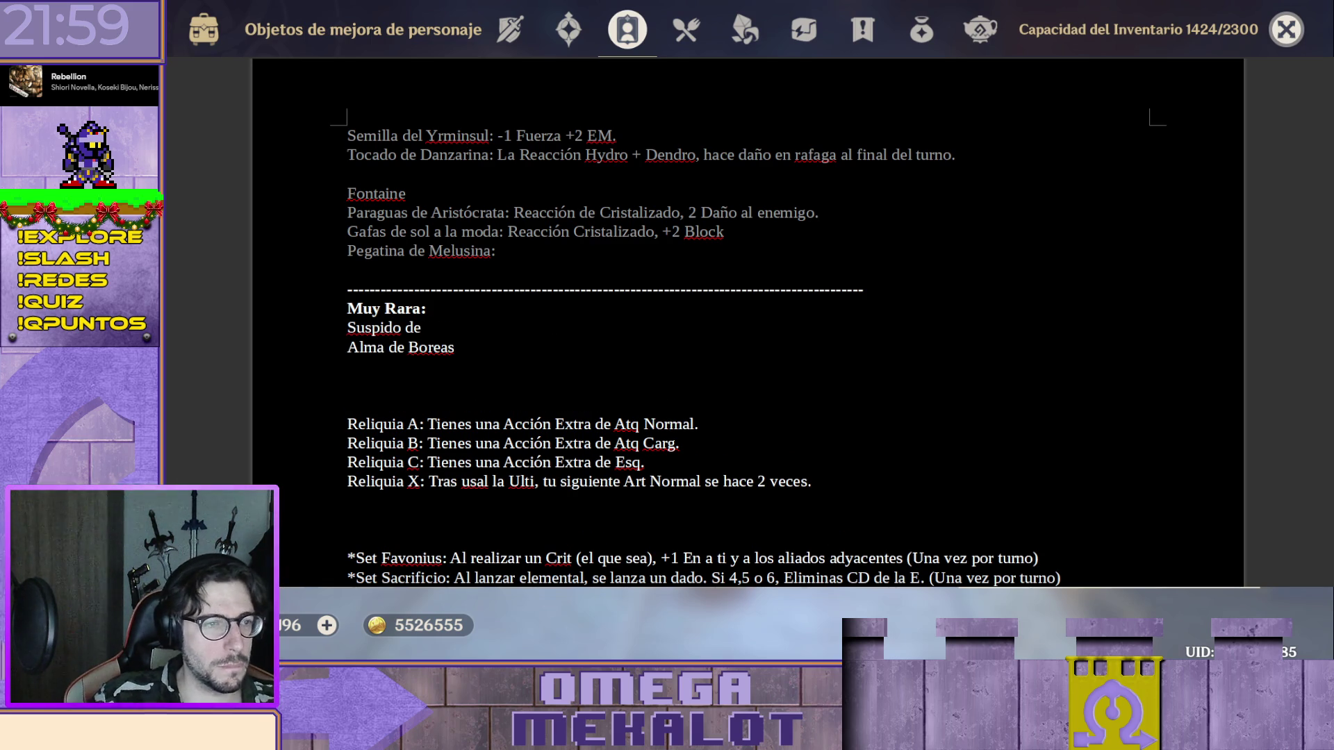
text(Storm)
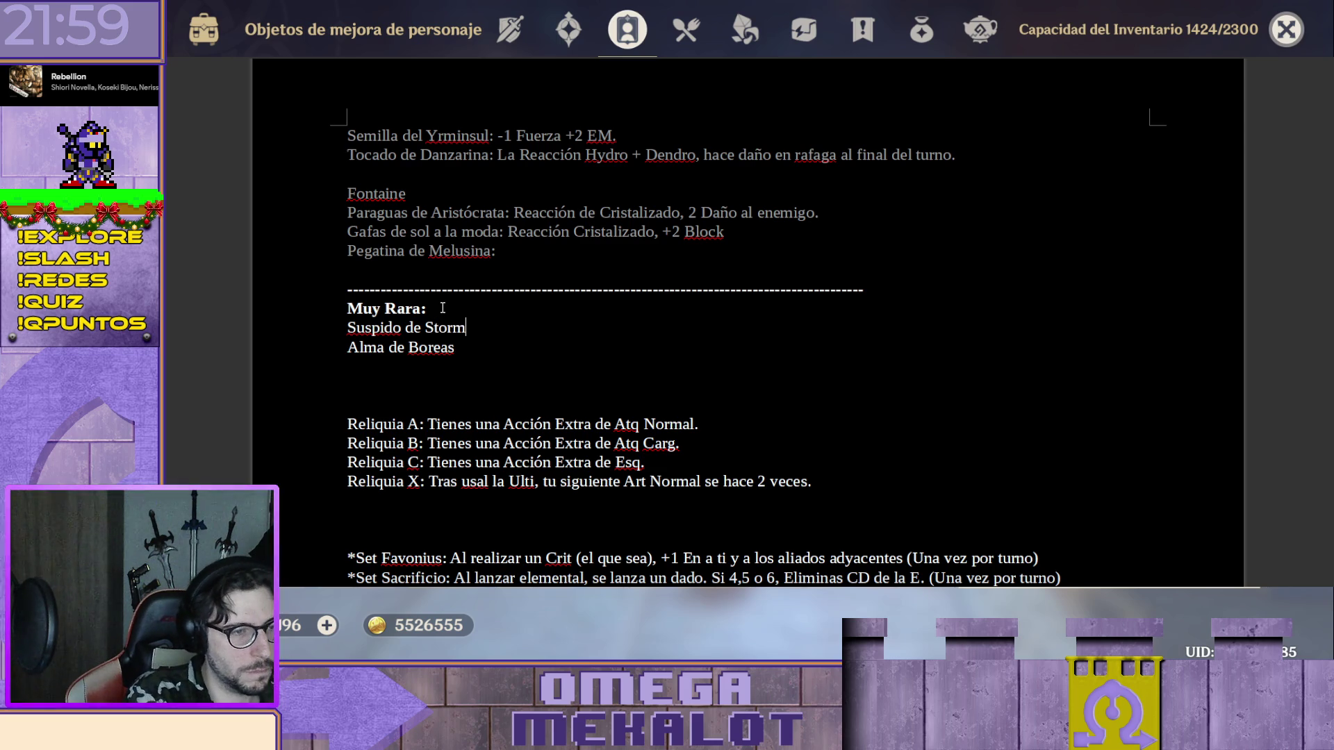
text(terror)
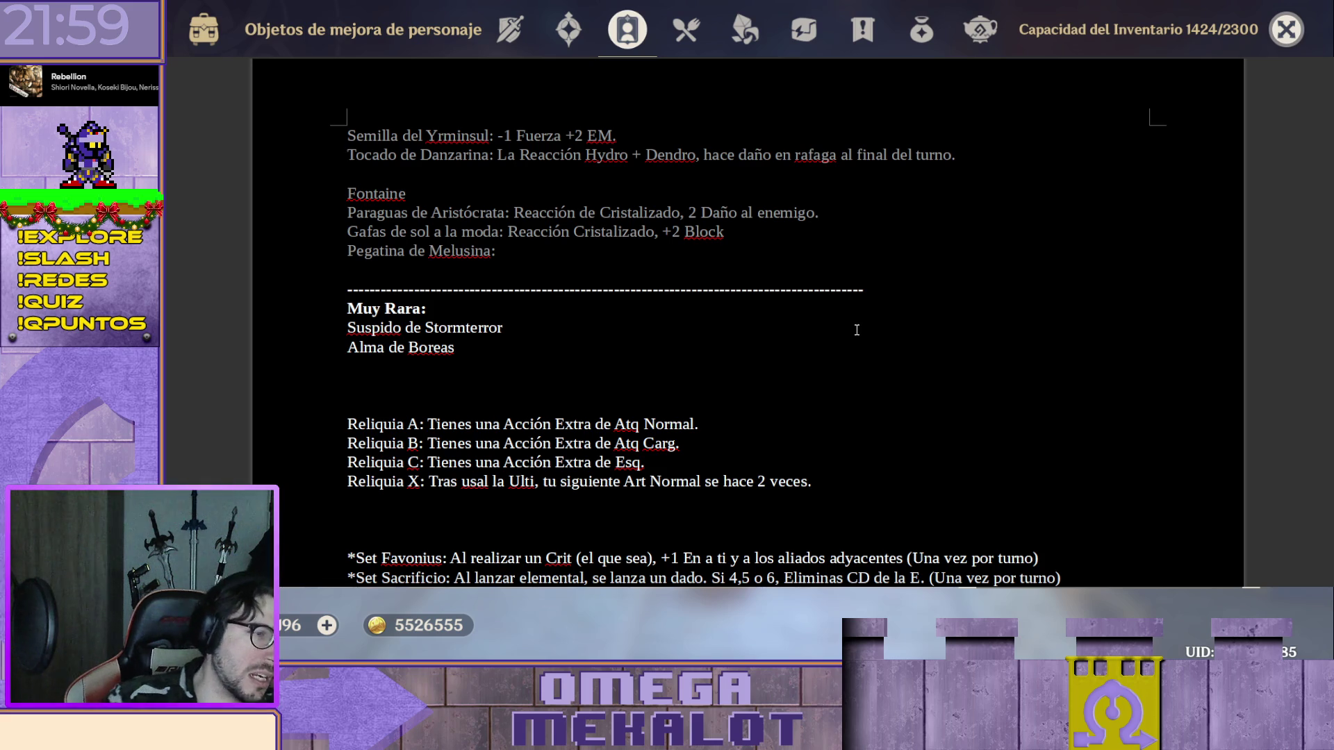
click(349, 366)
text(C)
scroll(587, 365, up, 10)
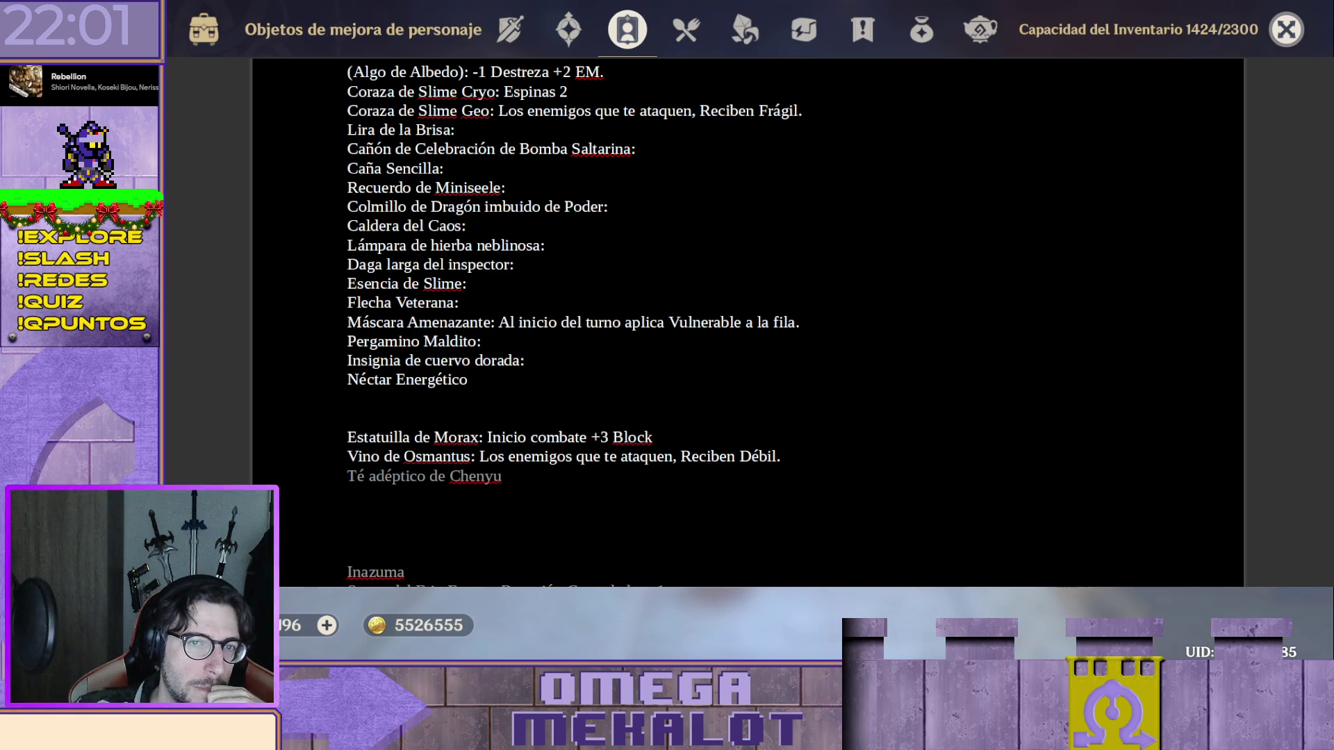
scroll(748, 323, down, 1)
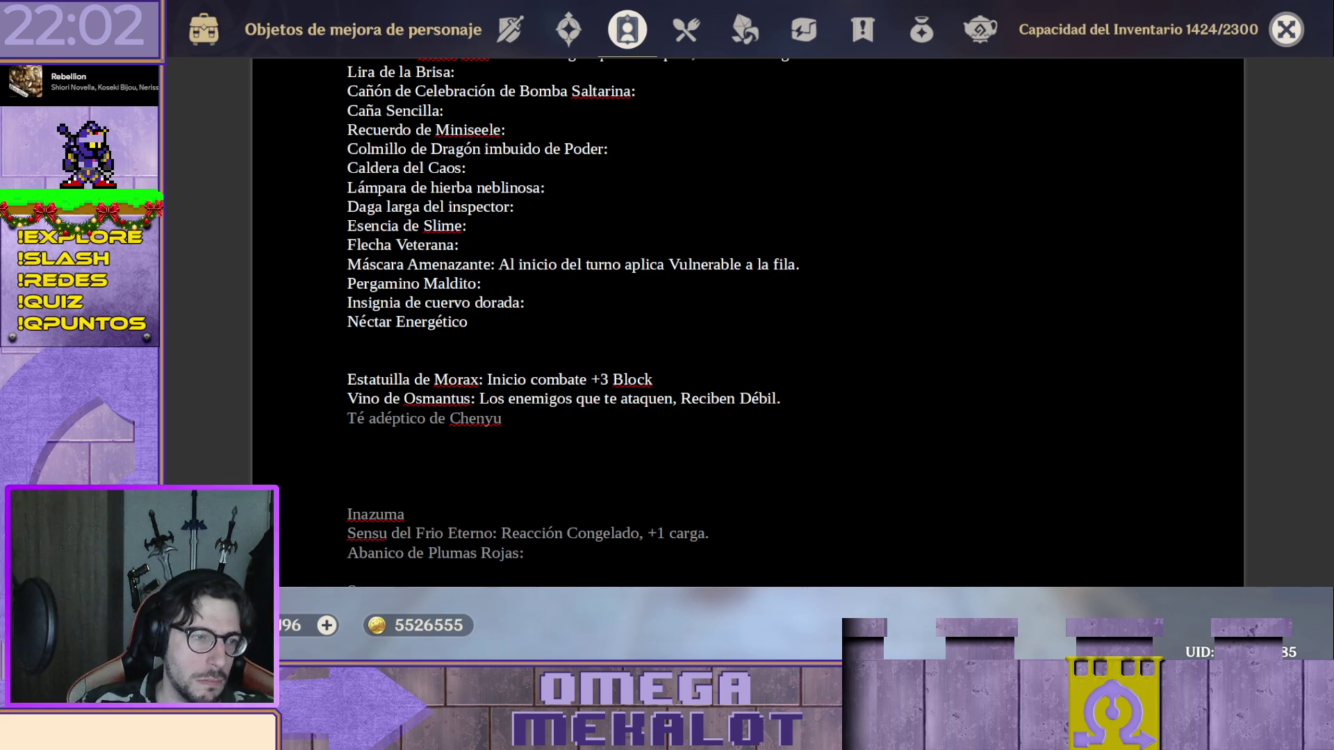
scroll(747, 314, down, 3)
scroll(747, 313, up, 2)
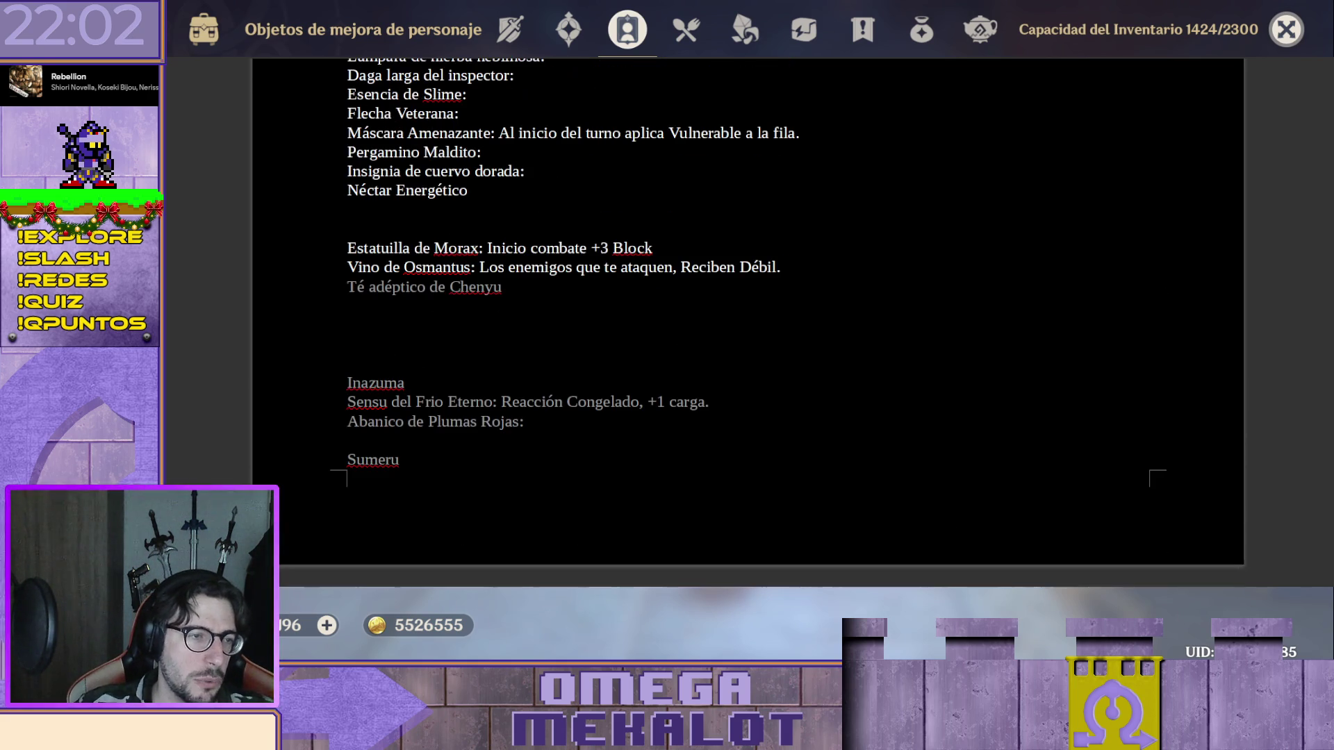
scroll(747, 323, down, 1)
scroll(748, 323, down, 3)
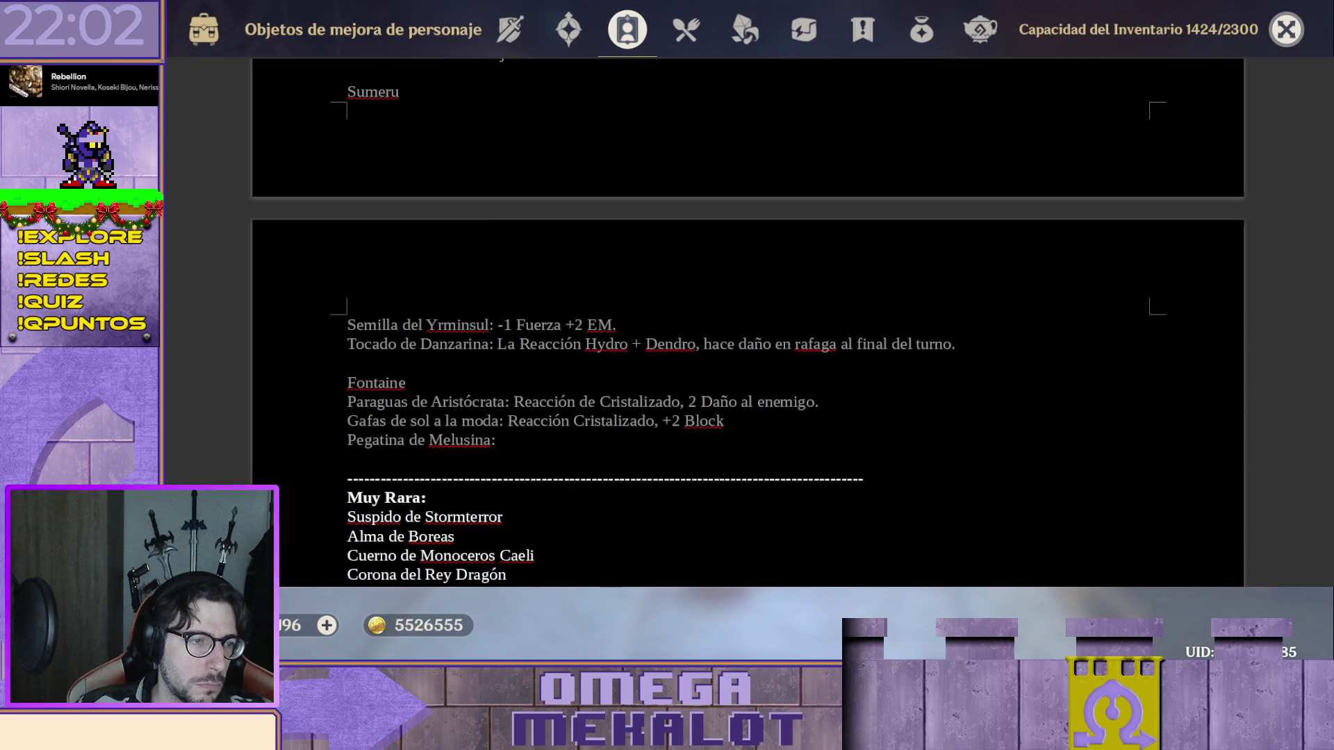
scroll(747, 323, down, 2)
scroll(748, 320, down, 1)
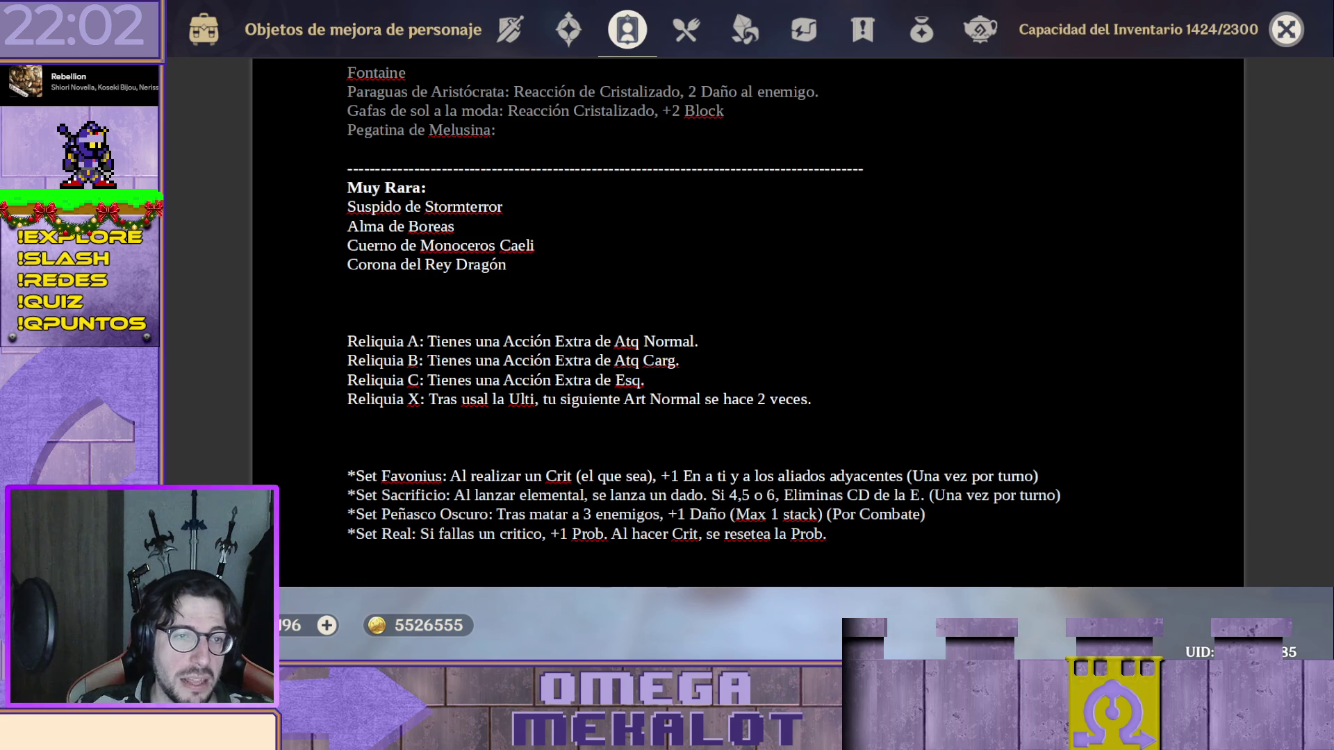
After Corona del Rey Dragón, add Semilla del Huracán, Prisma del Relámpago and Núcleo de Escarcha entries.
click(519, 267)
key(Return)
text(Semilla del Huracán)
key(Return)
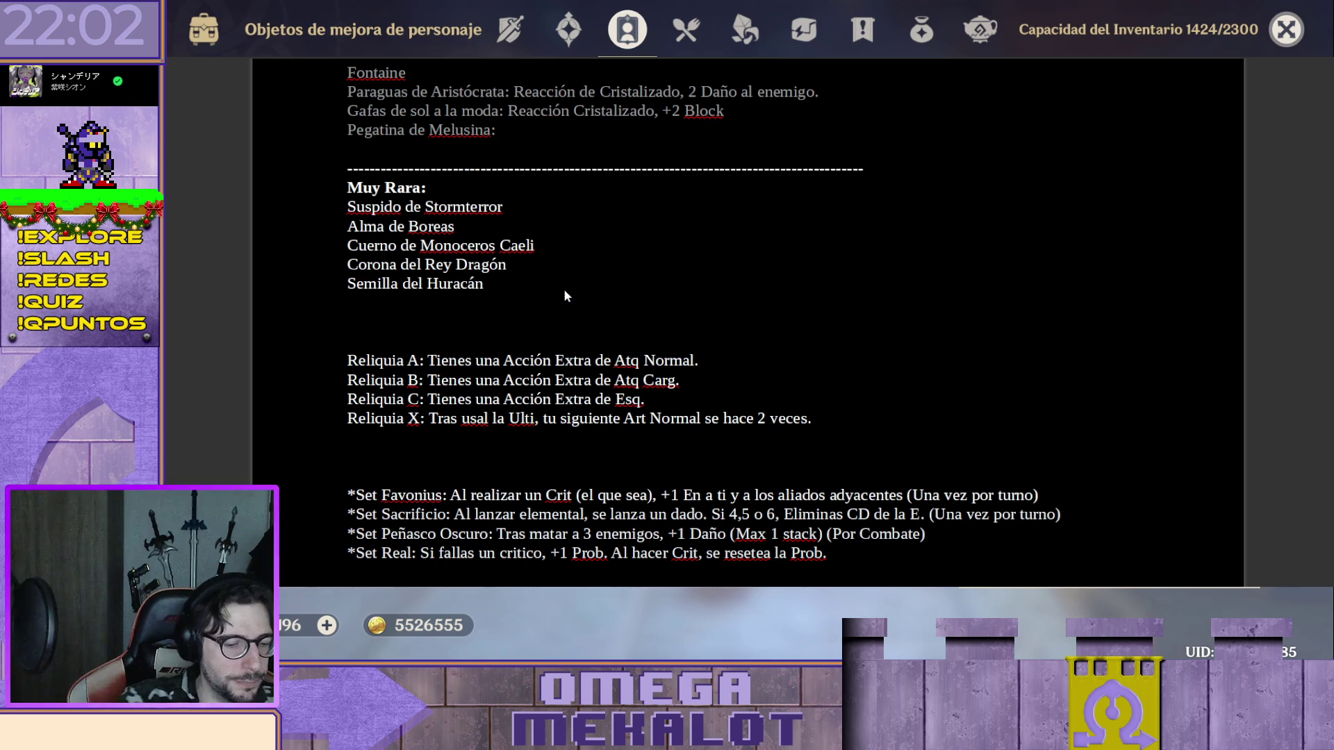
text(Prisma del Relámpago)
key(Return)
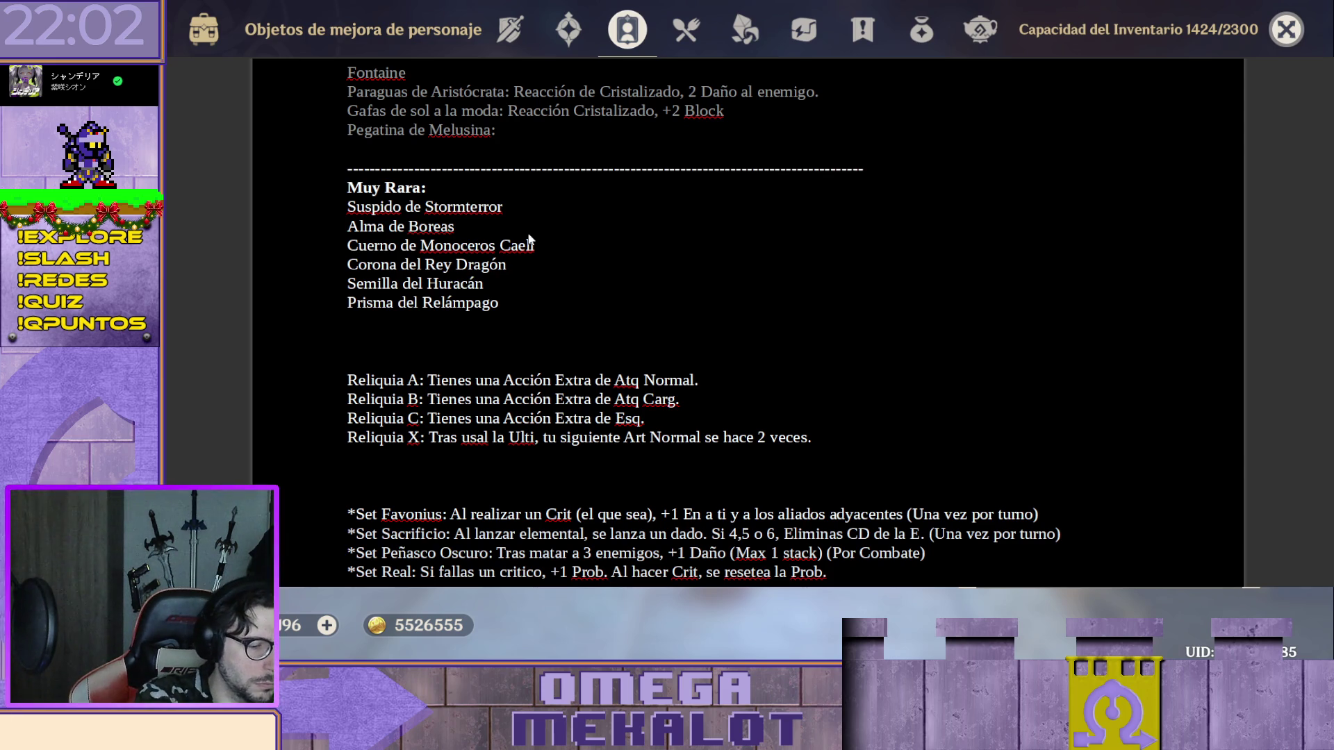
scroll(529, 241, down, 1)
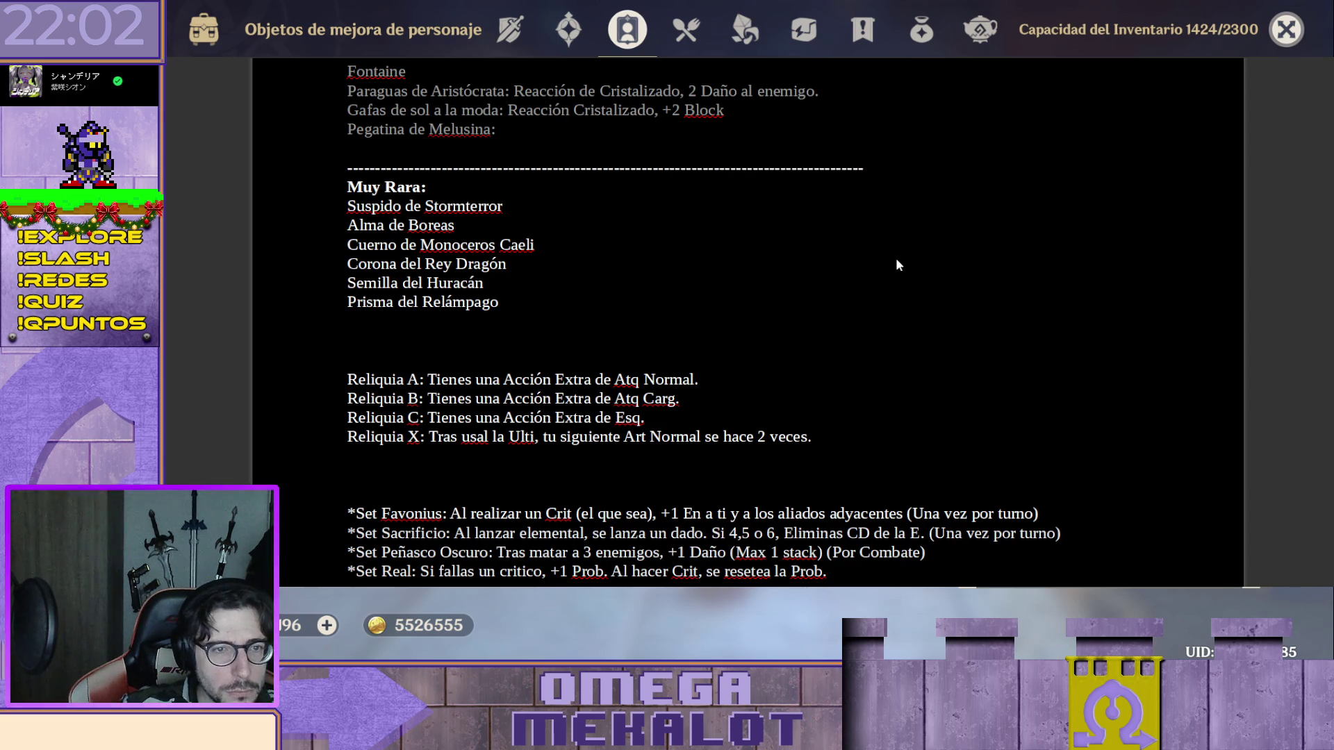
click(500, 321)
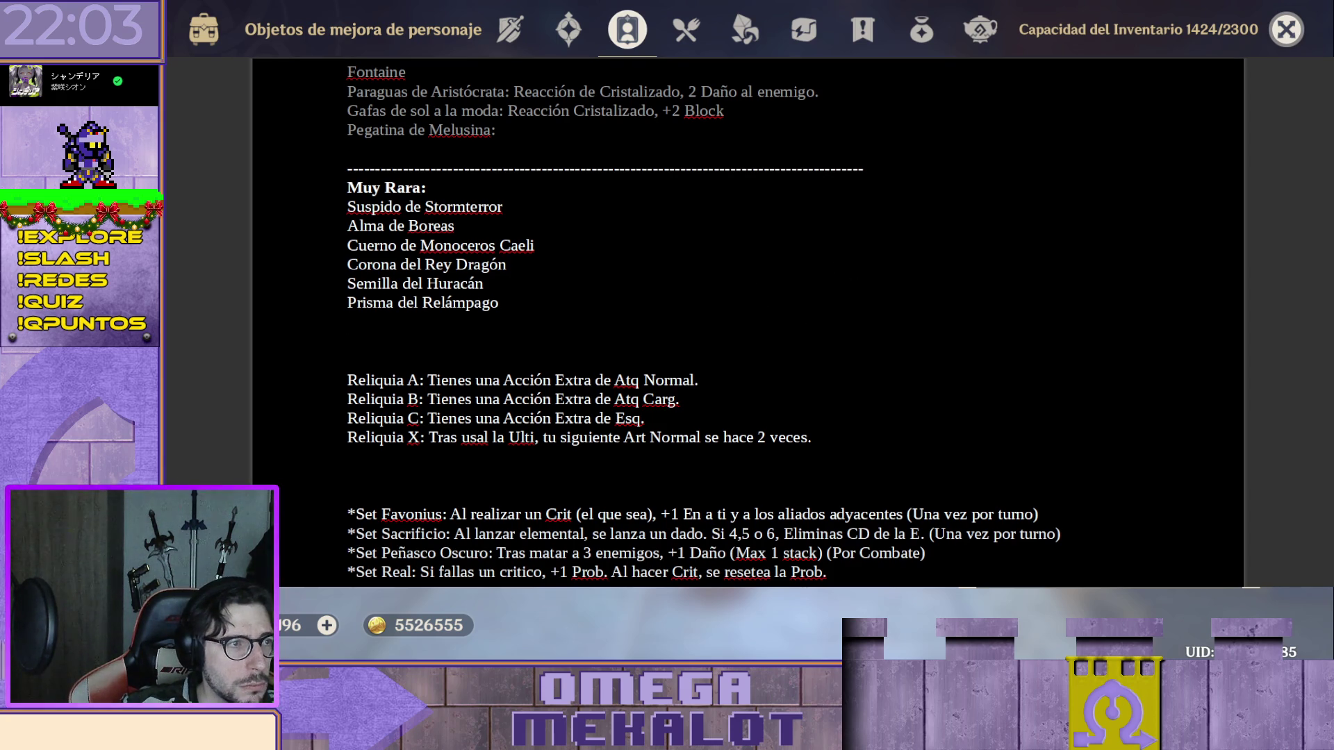
text(N)
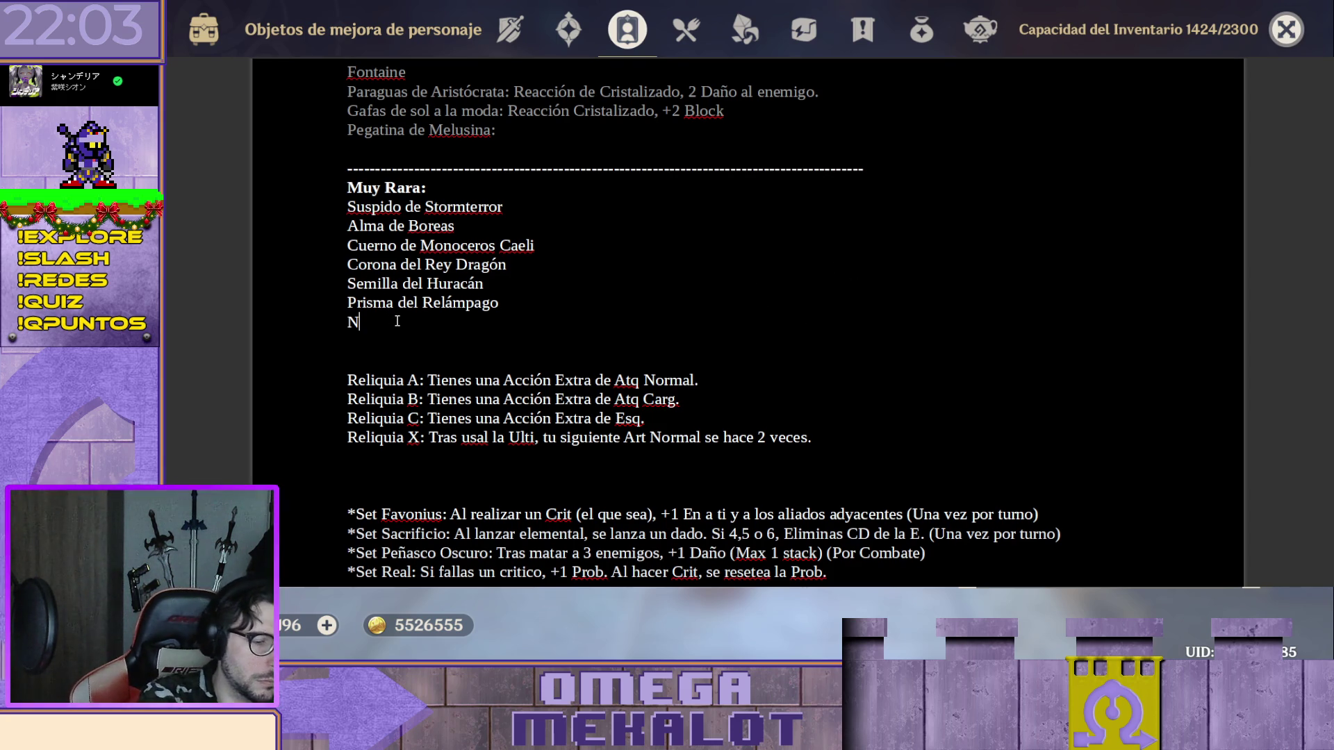
text(úcleo )
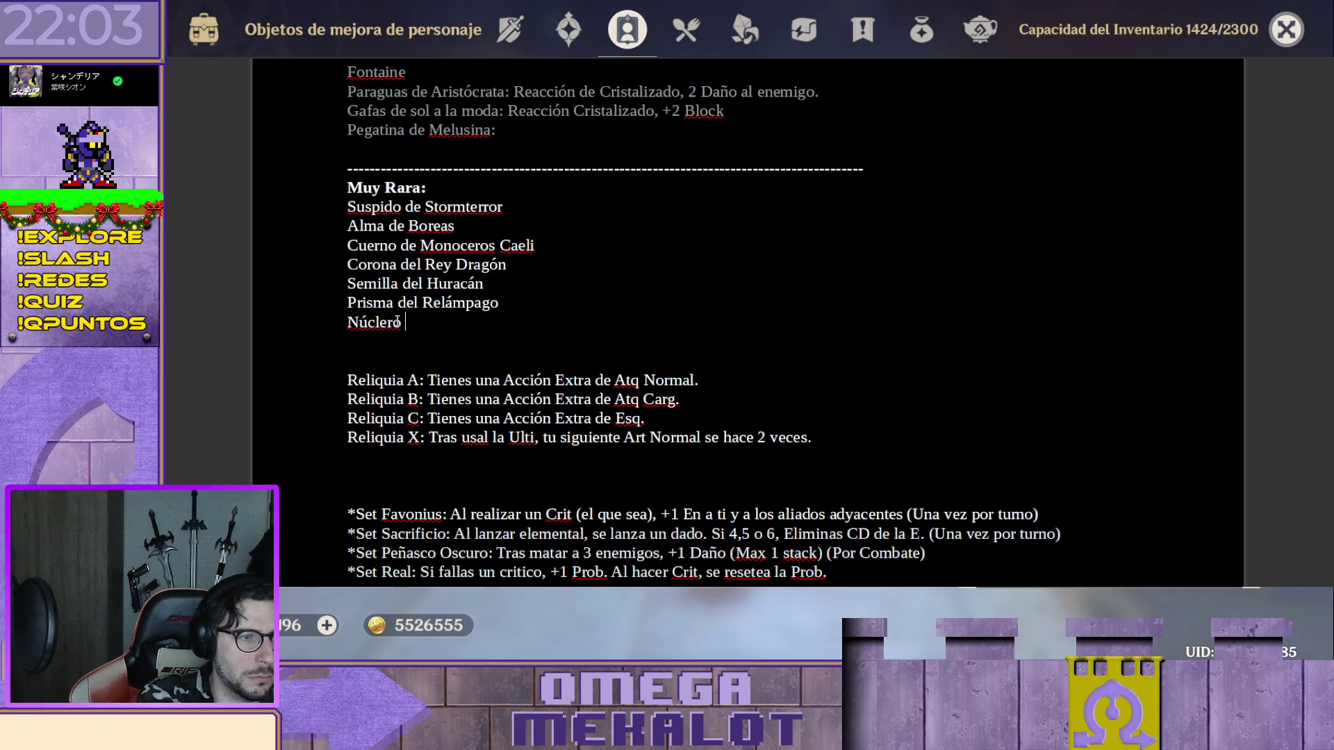
text( de Escarg)
key(BackSpace)
text(cha)
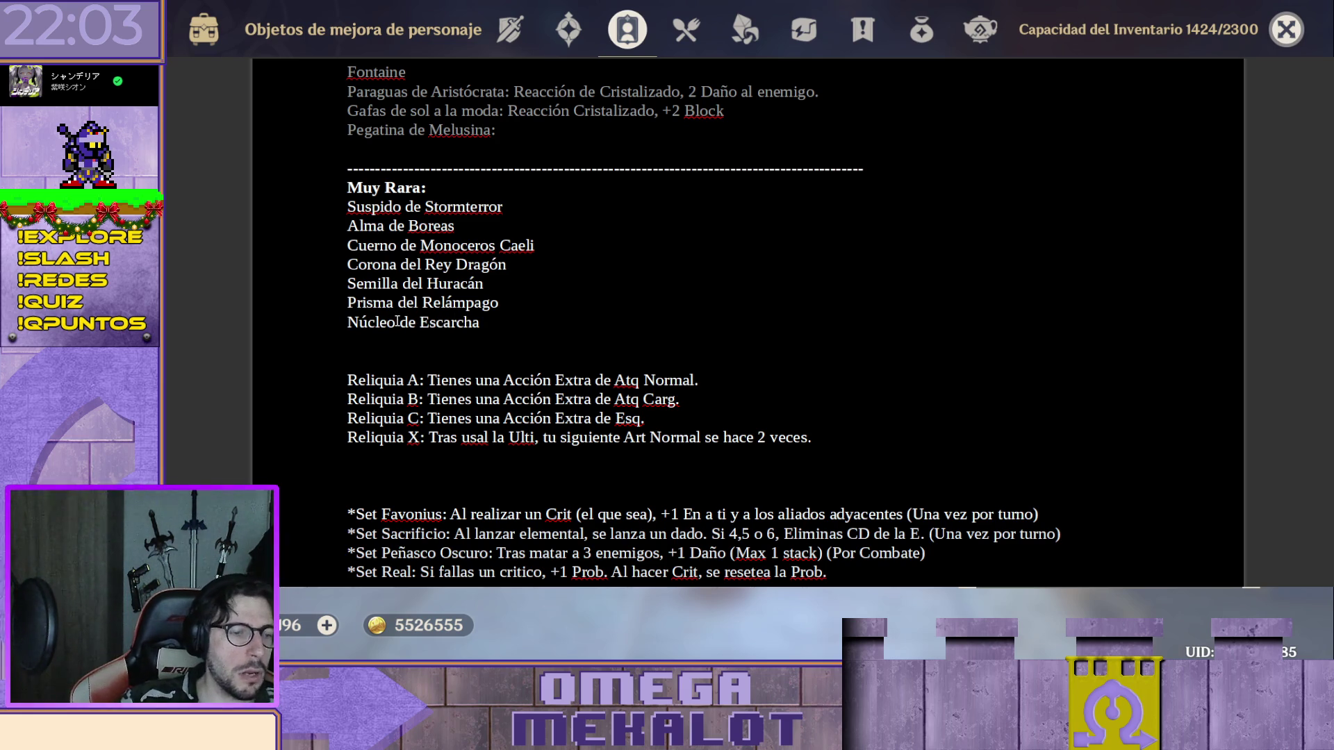
key(Return)
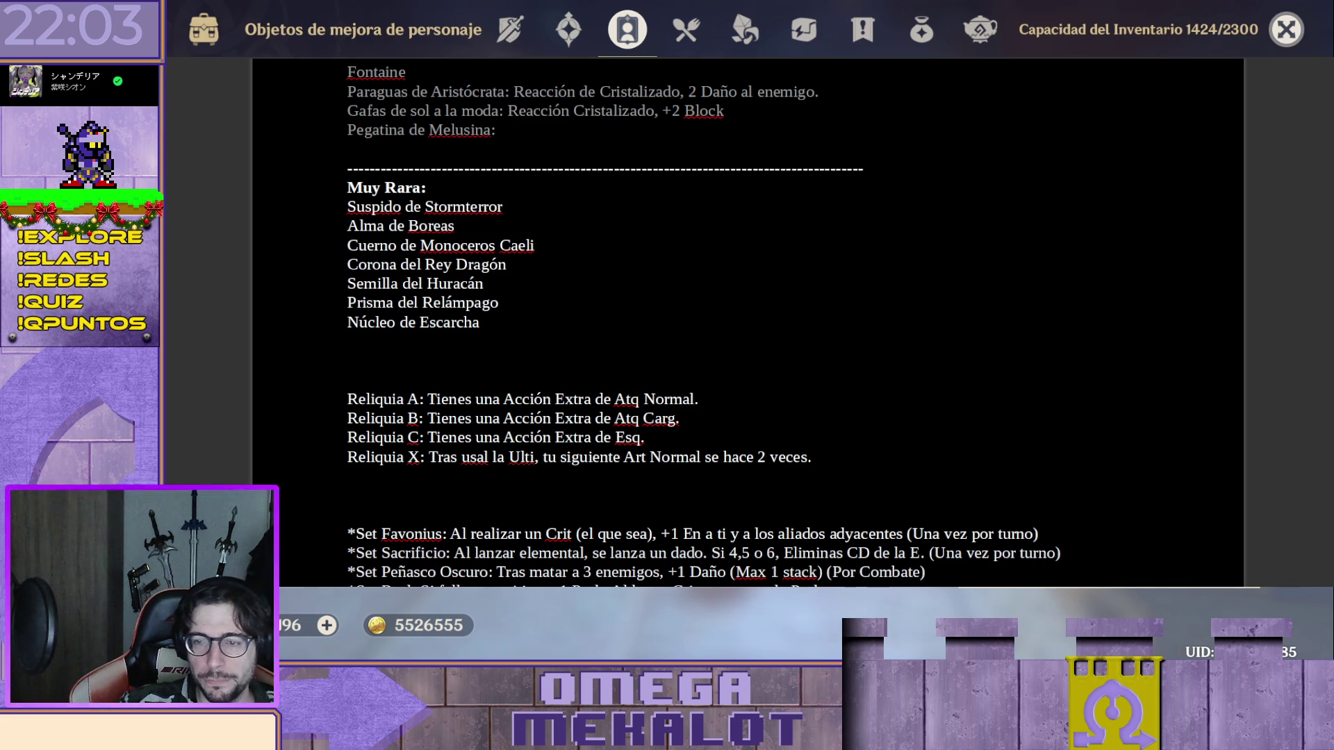
Check names in the game, then add Semilla de Fuego Eterno, Corazón Purificador and Jade Inmaduro.
key(alt+Tab)
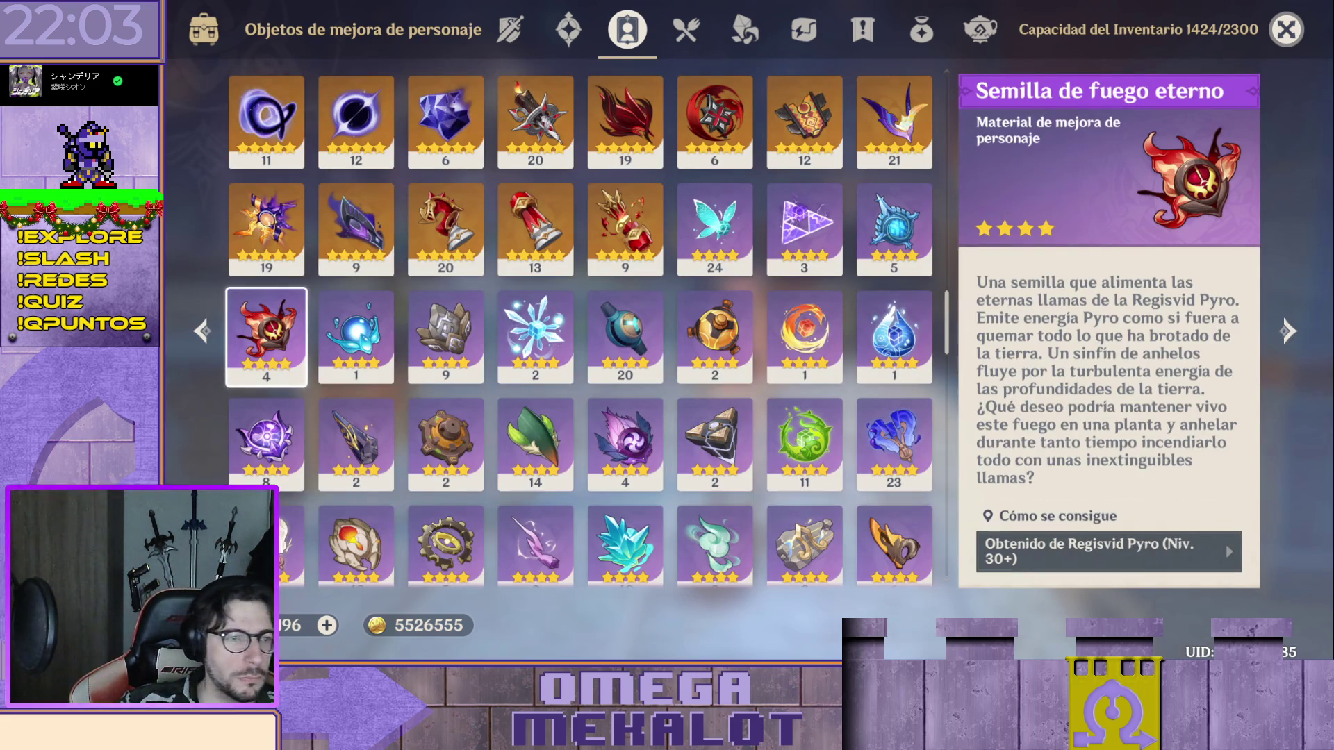
key(alt+Tab)
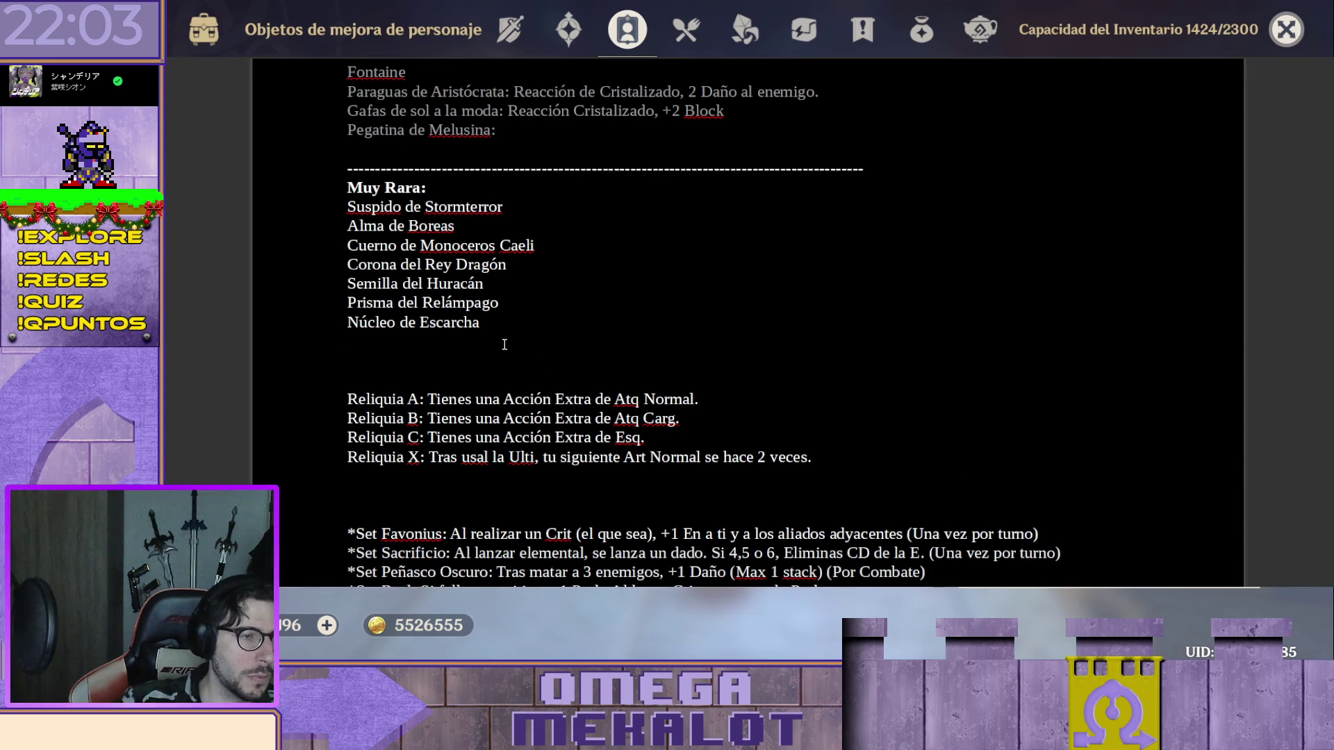
text(Semilla)
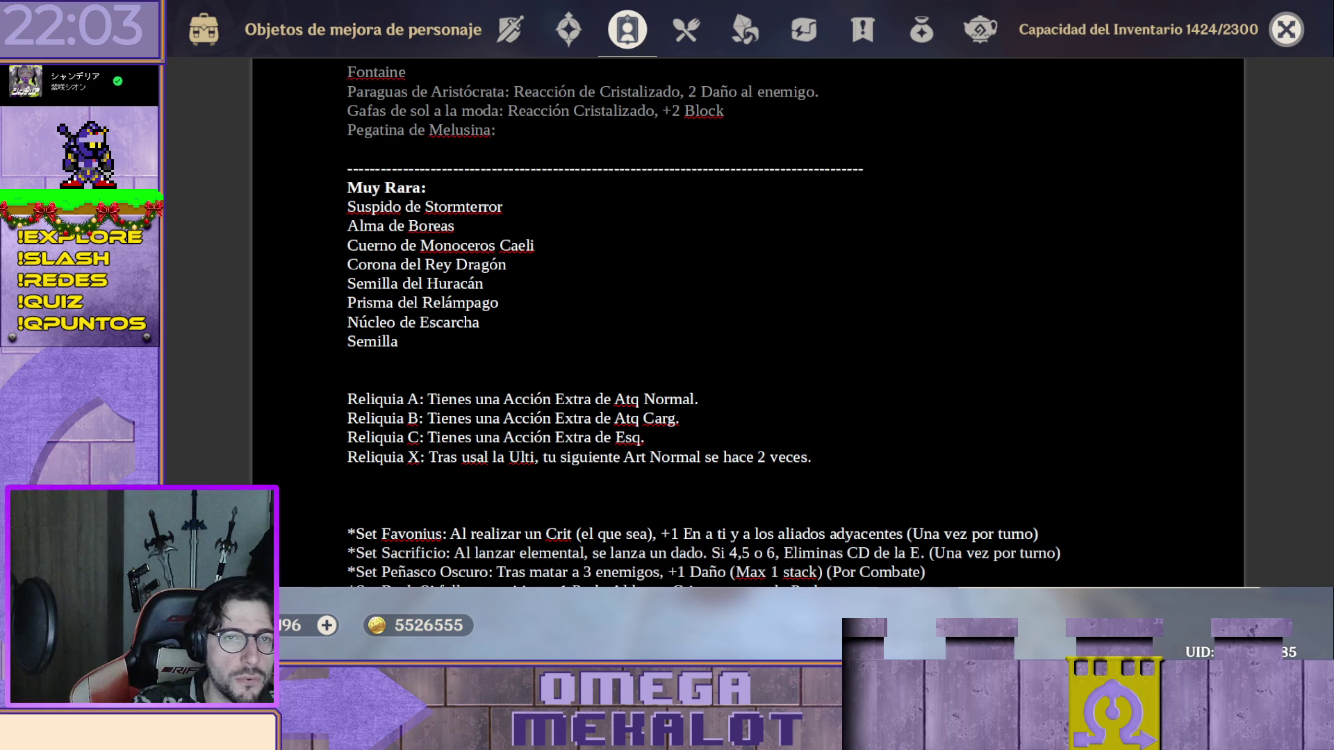
text( de Fuego Eterno)
key(Return)
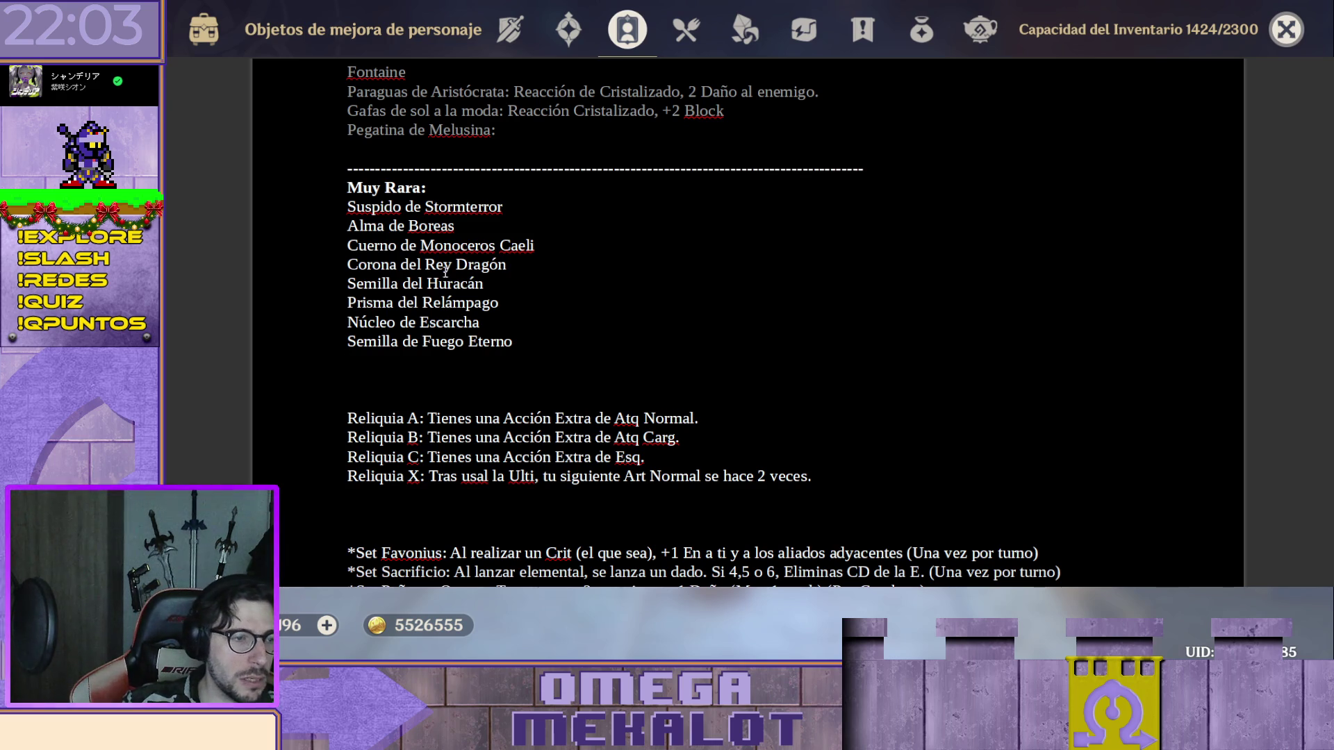
text(Cora)
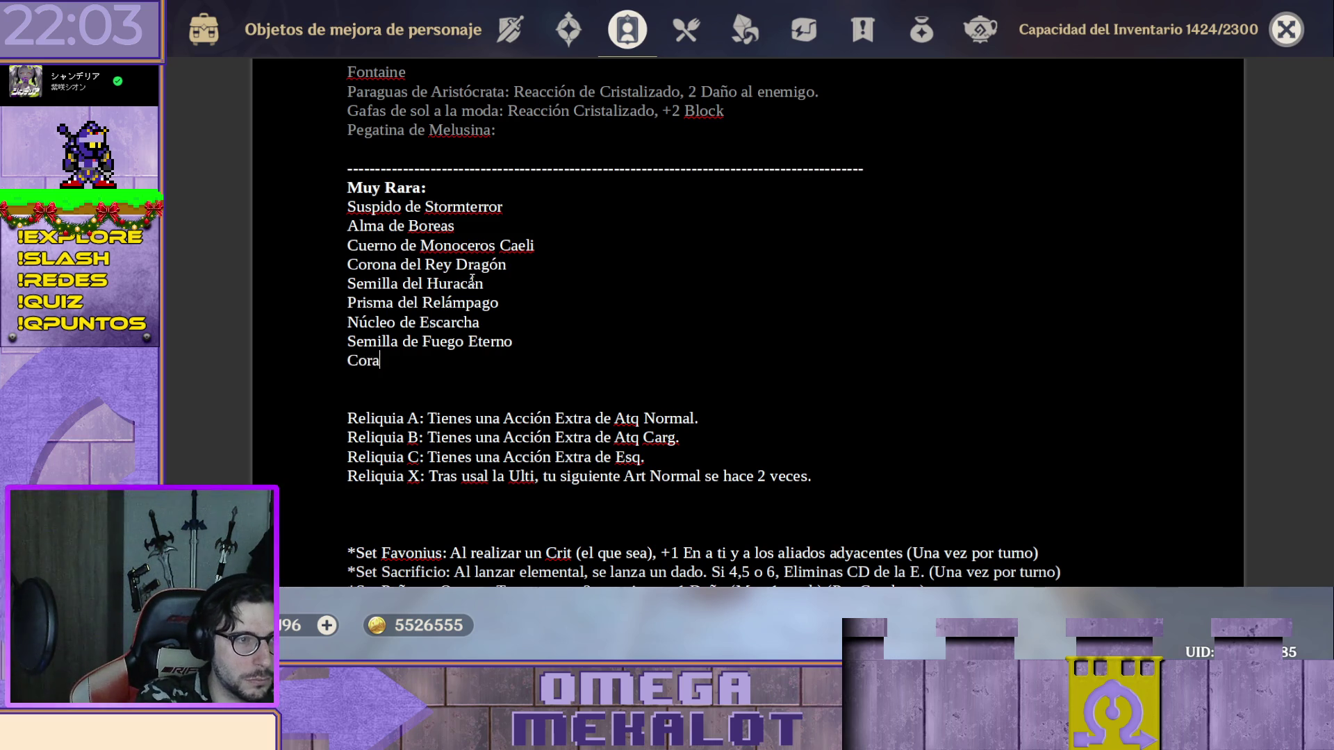
text(zón Puri)
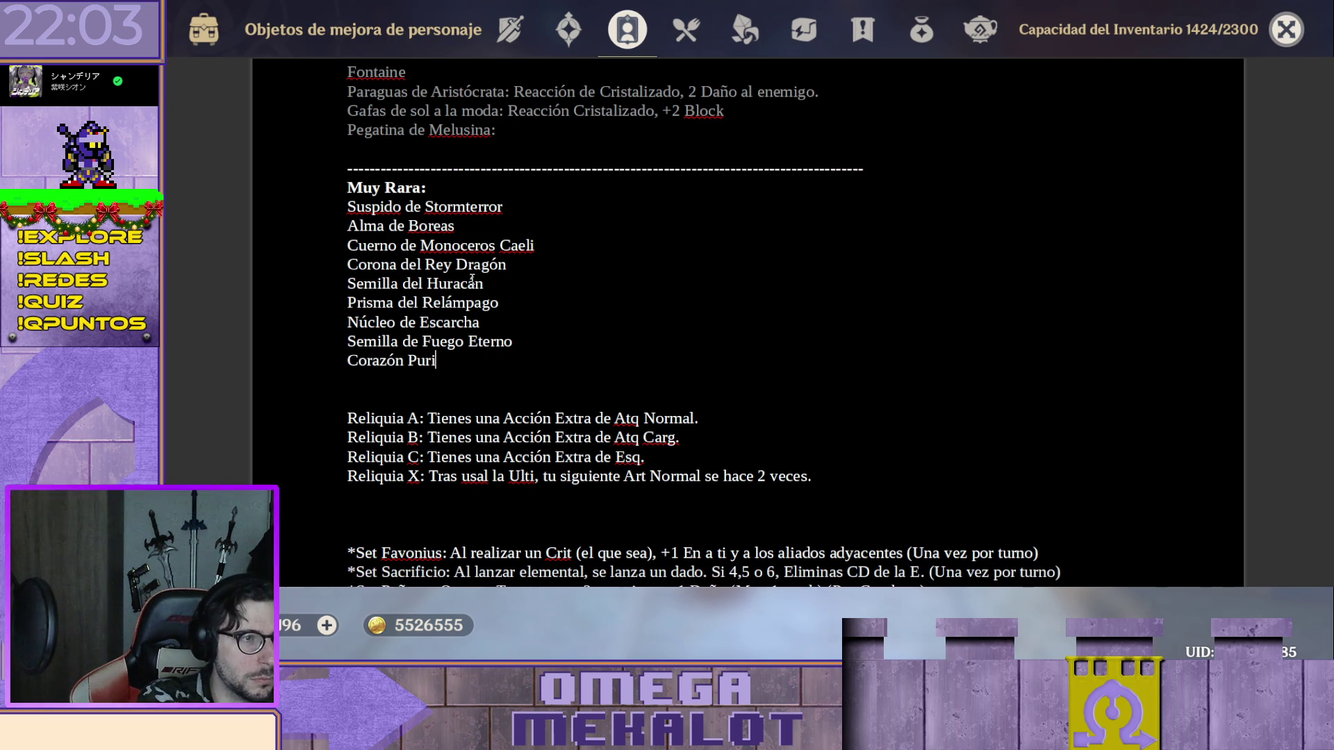
text(ficador)
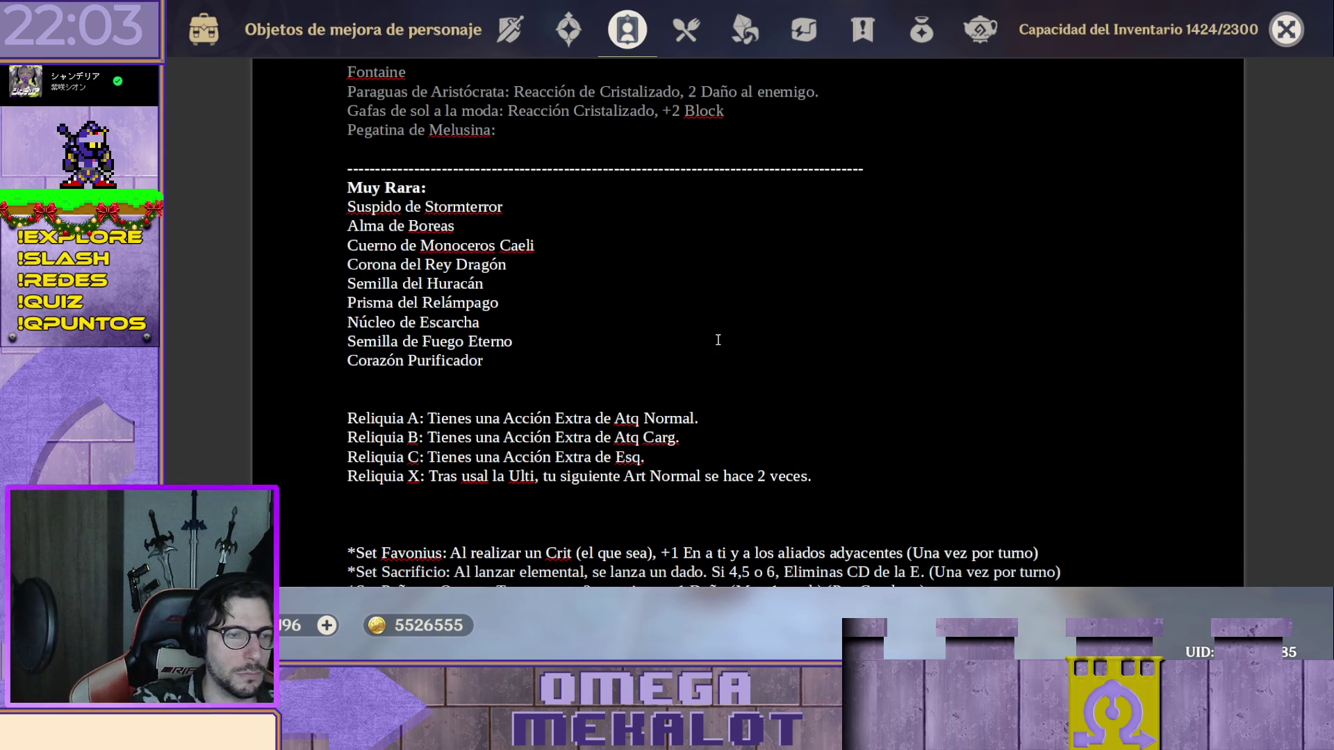
key(Return)
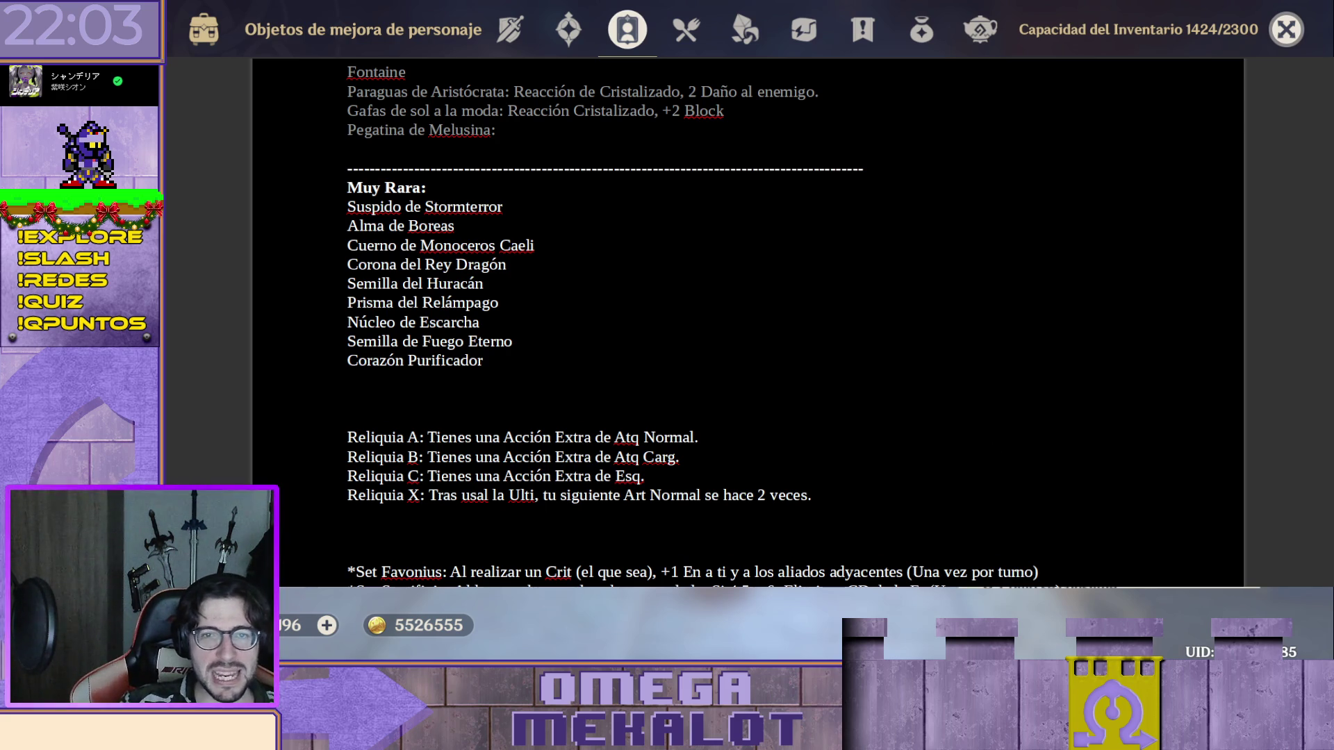
text(Jade Inmaduro)
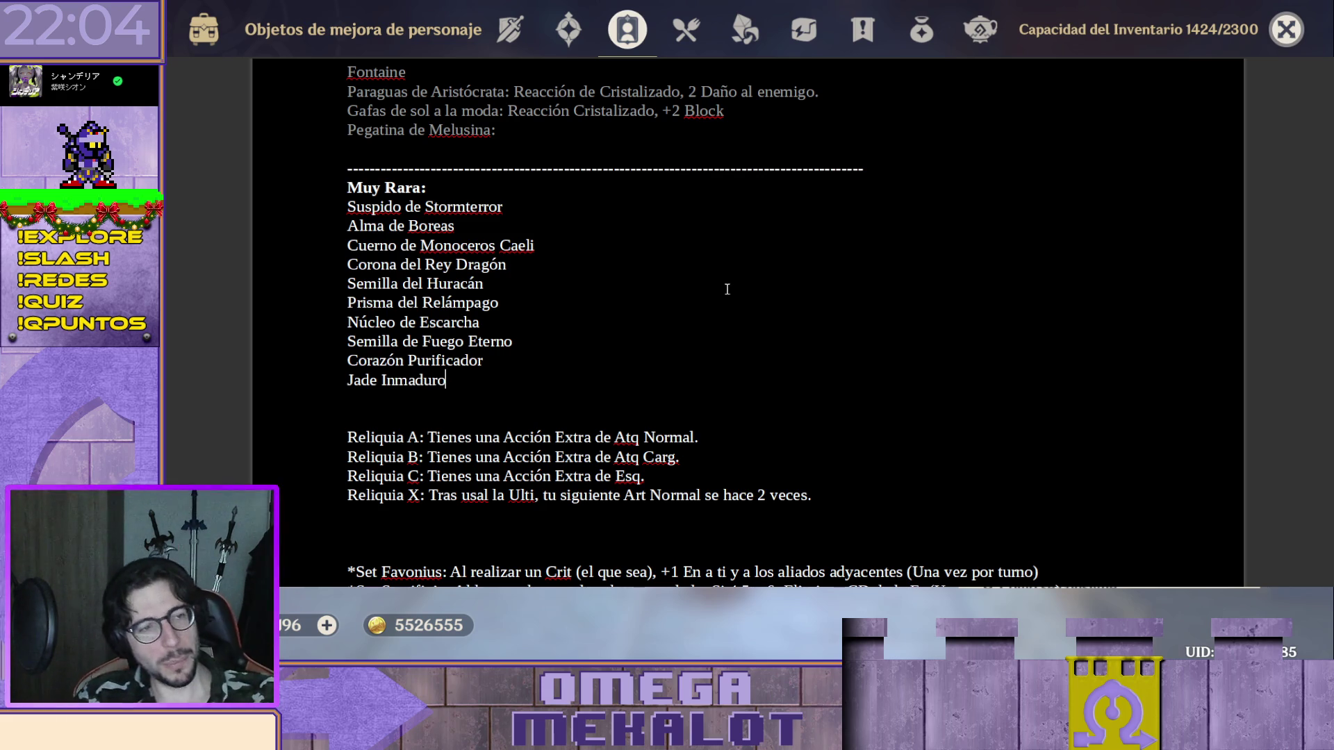
scroll(708, 283, up, 3)
scroll(754, 303, up, 1)
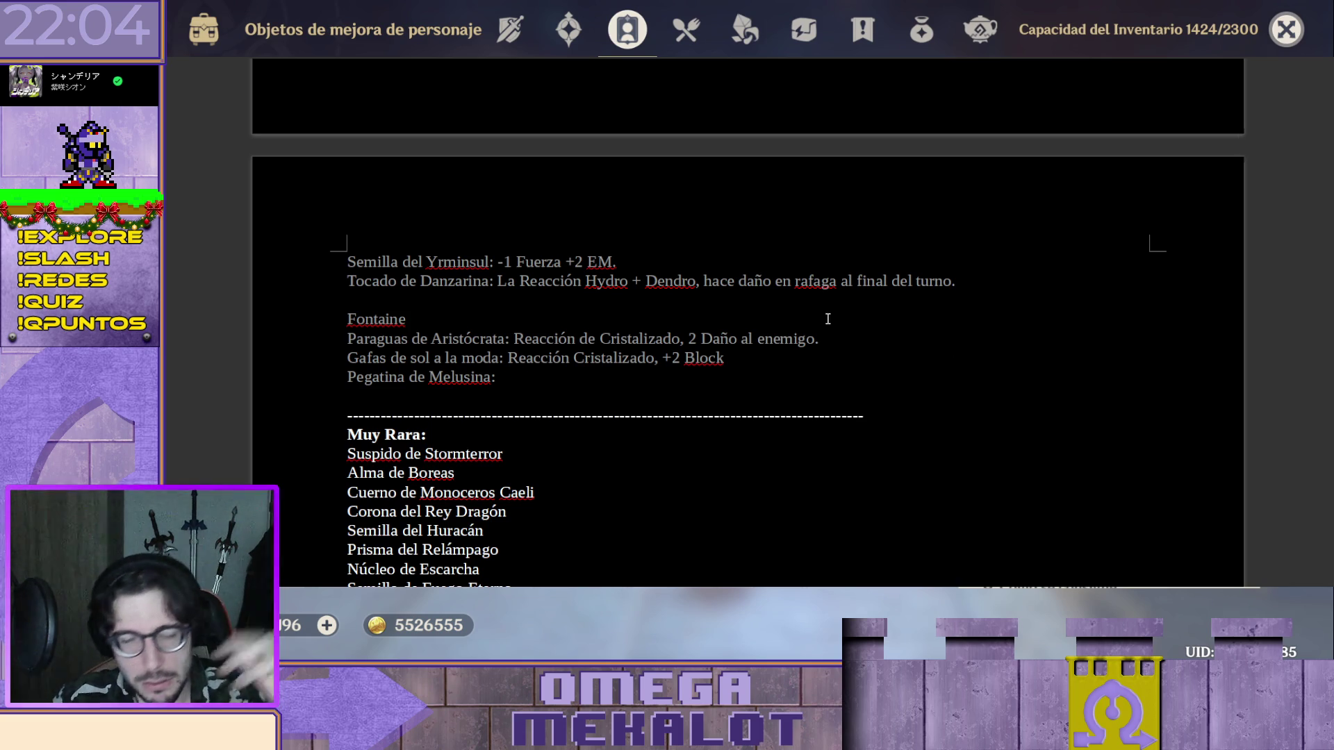
scroll(761, 357, up, 5)
scroll(732, 404, up, 6)
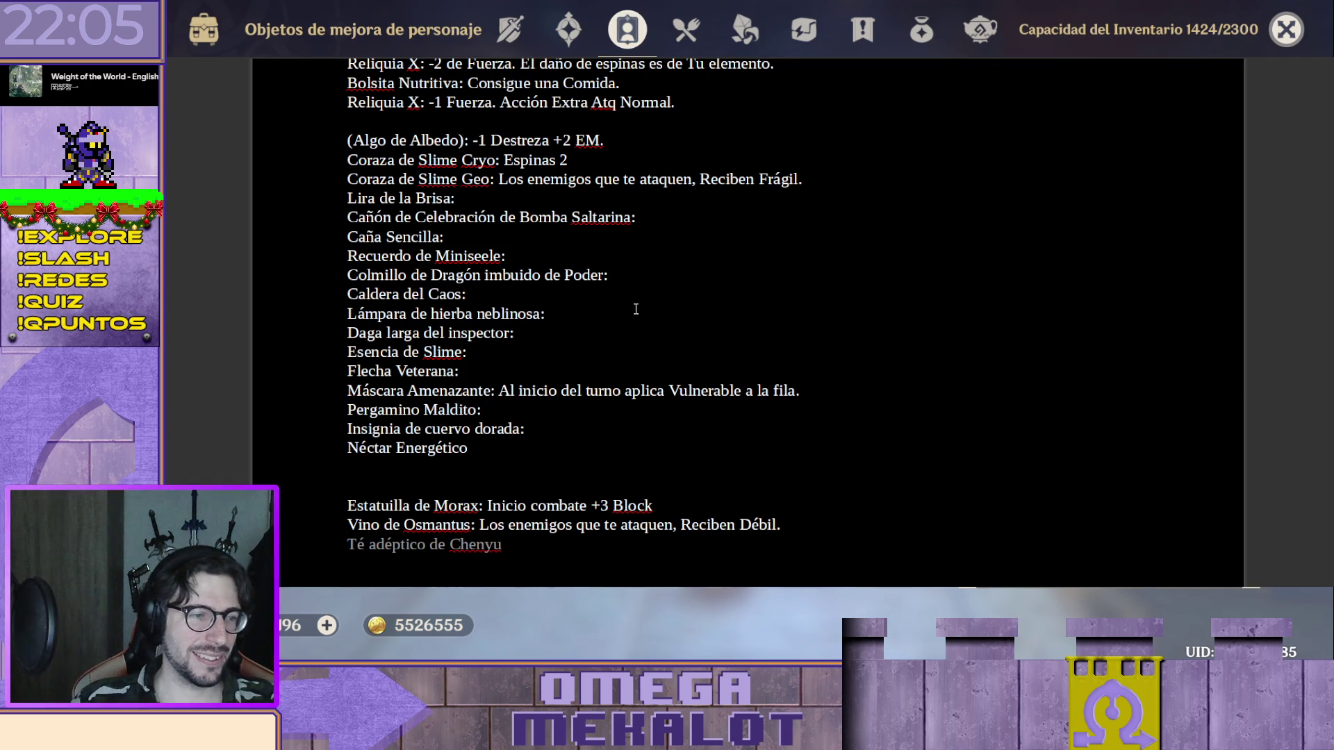
scroll(626, 333, down, 5)
scroll(614, 358, down, 2)
scroll(593, 350, down, 4)
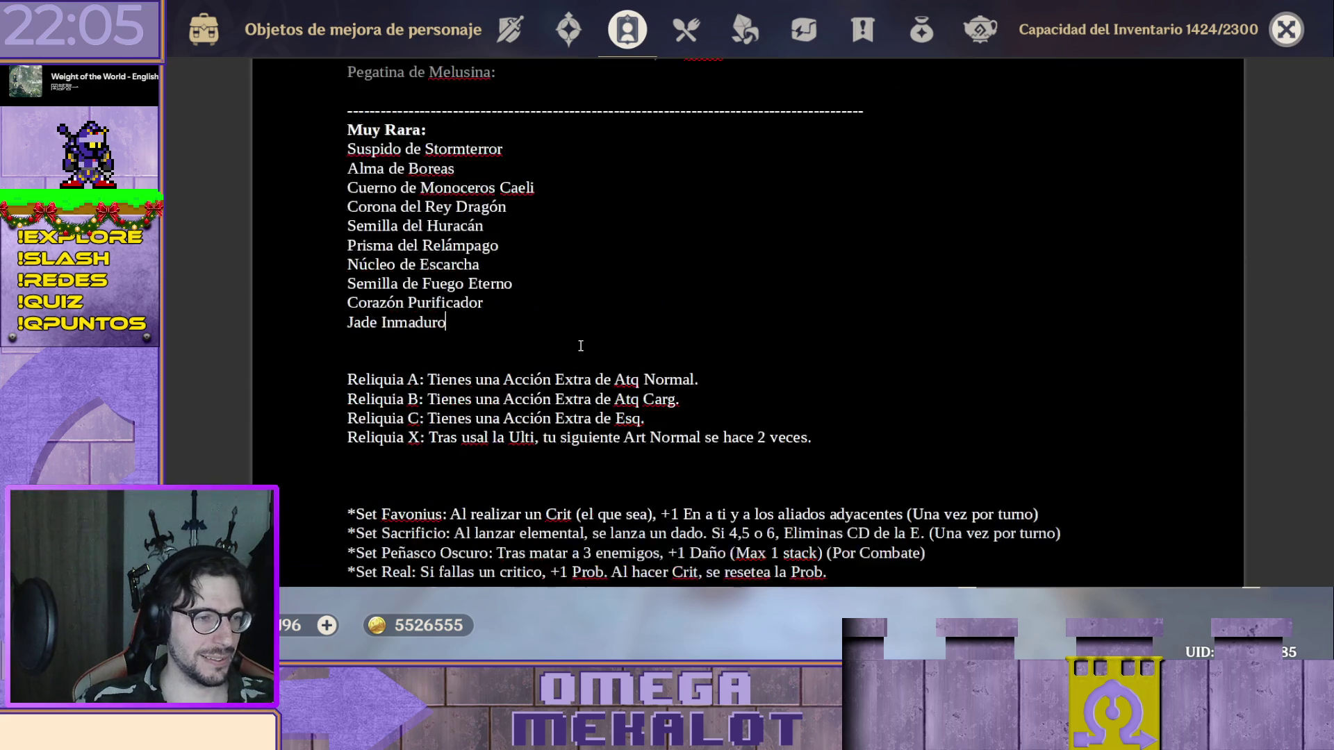
scroll(580, 345, down, 1)
Add 'Fragmento de sueño de Decarabian' below Jade Inmaduro as the last Muy Rara entry.
key(Down)
text(Fragmento de sueño de Decarabian)
key(Return)
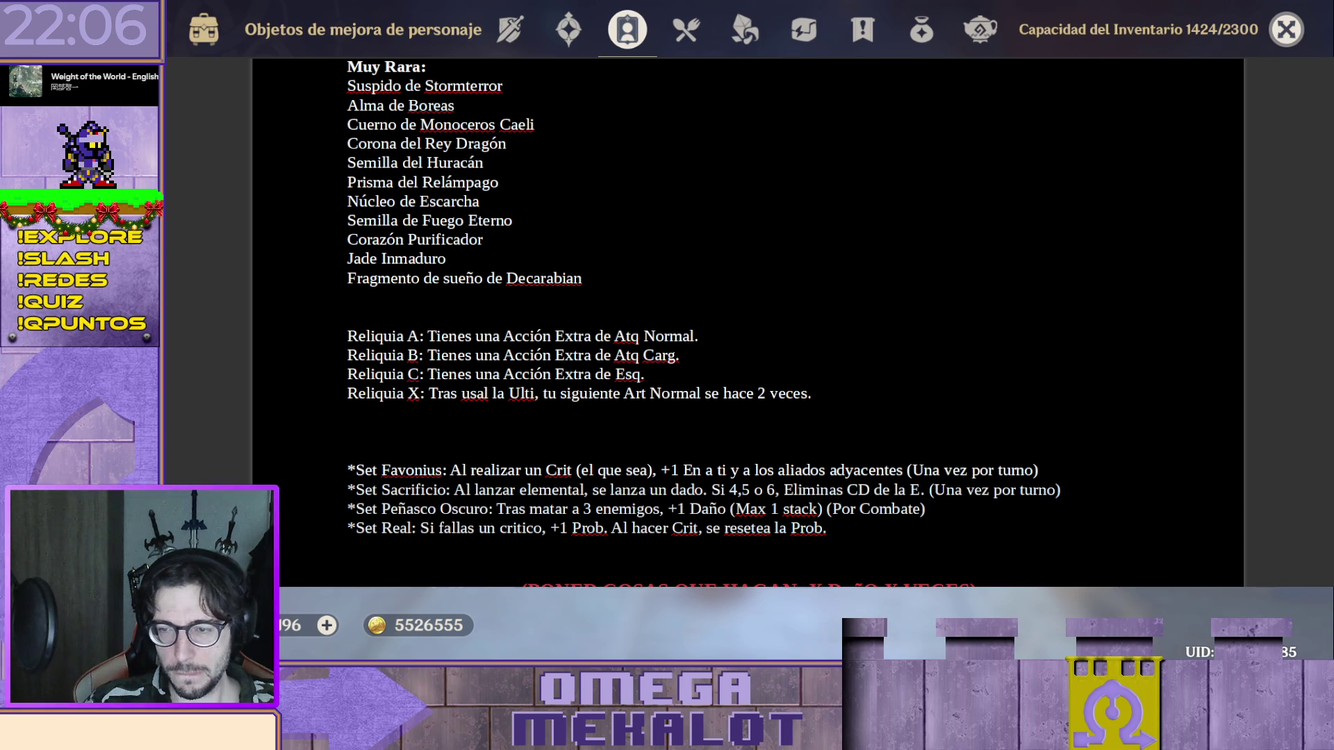
key(Escape)
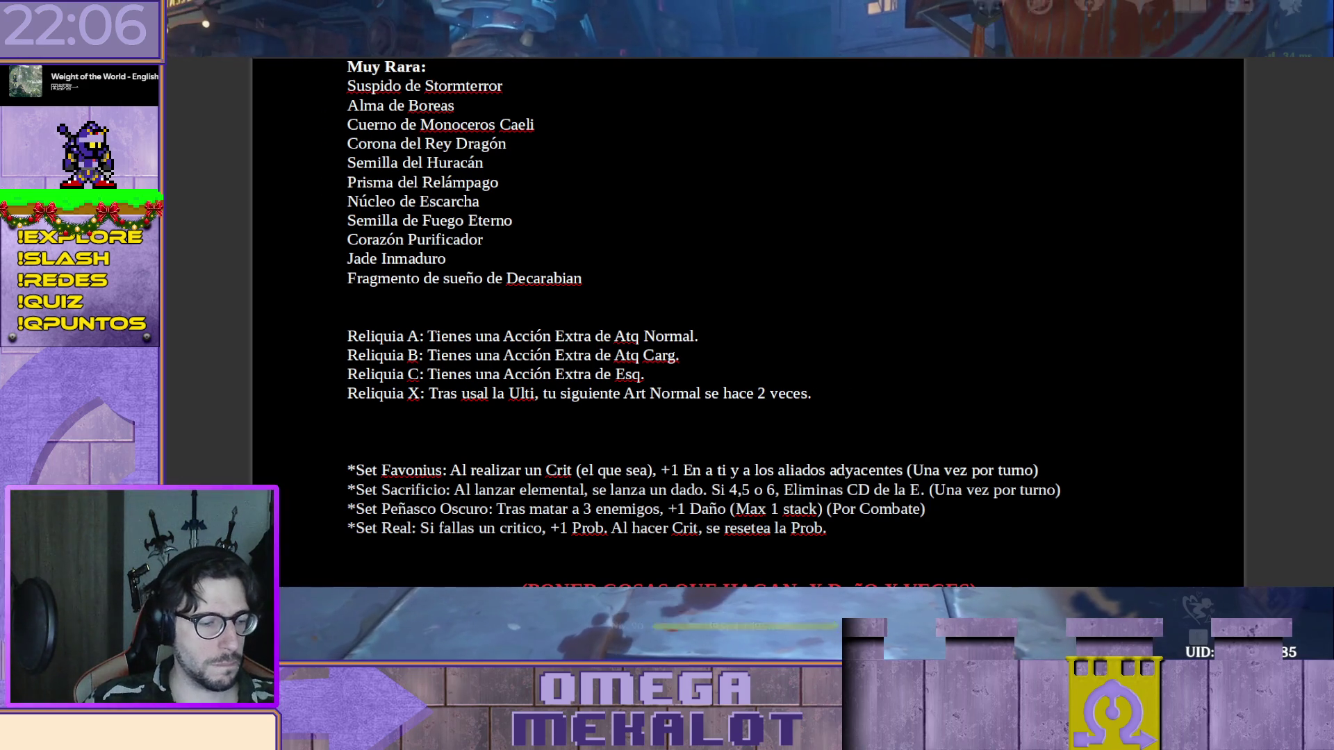
In the game's weapons inventory, view the Destello en la Oscuridad details.
key(b)
key(q)
key(q)
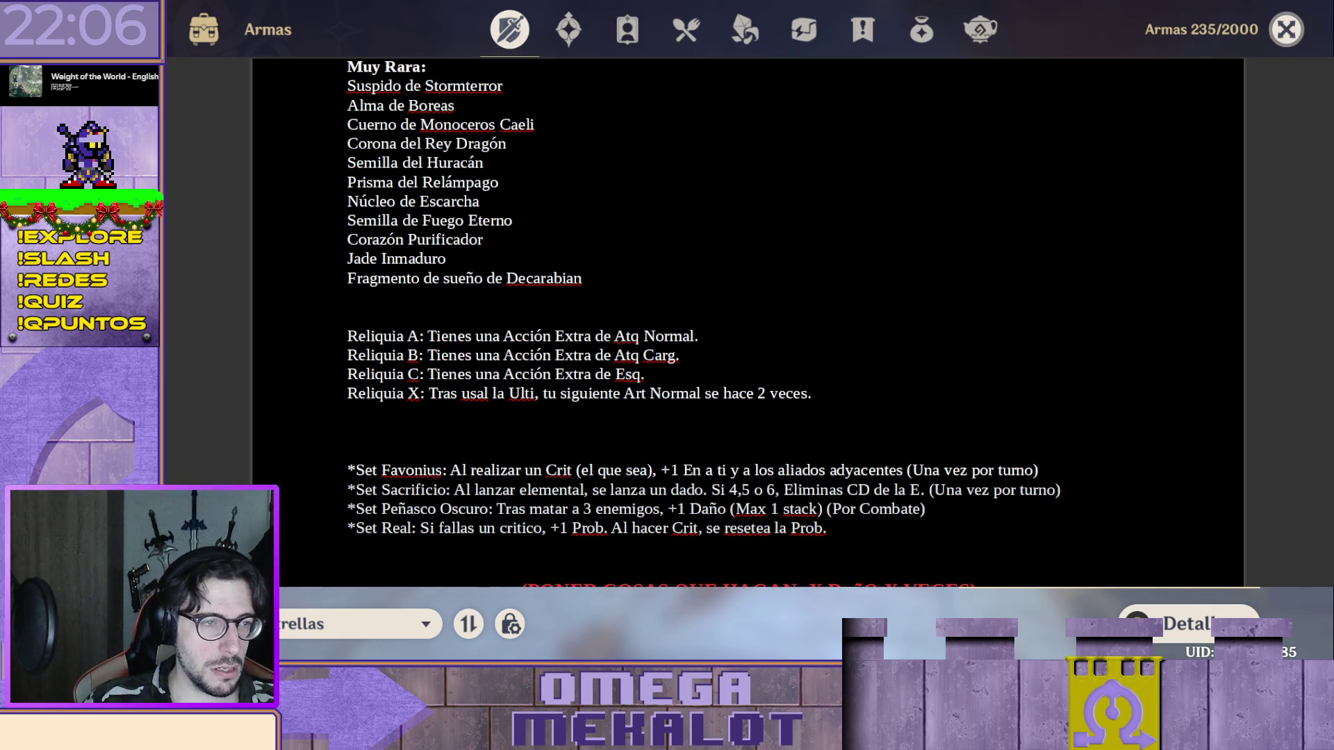
key(Return)
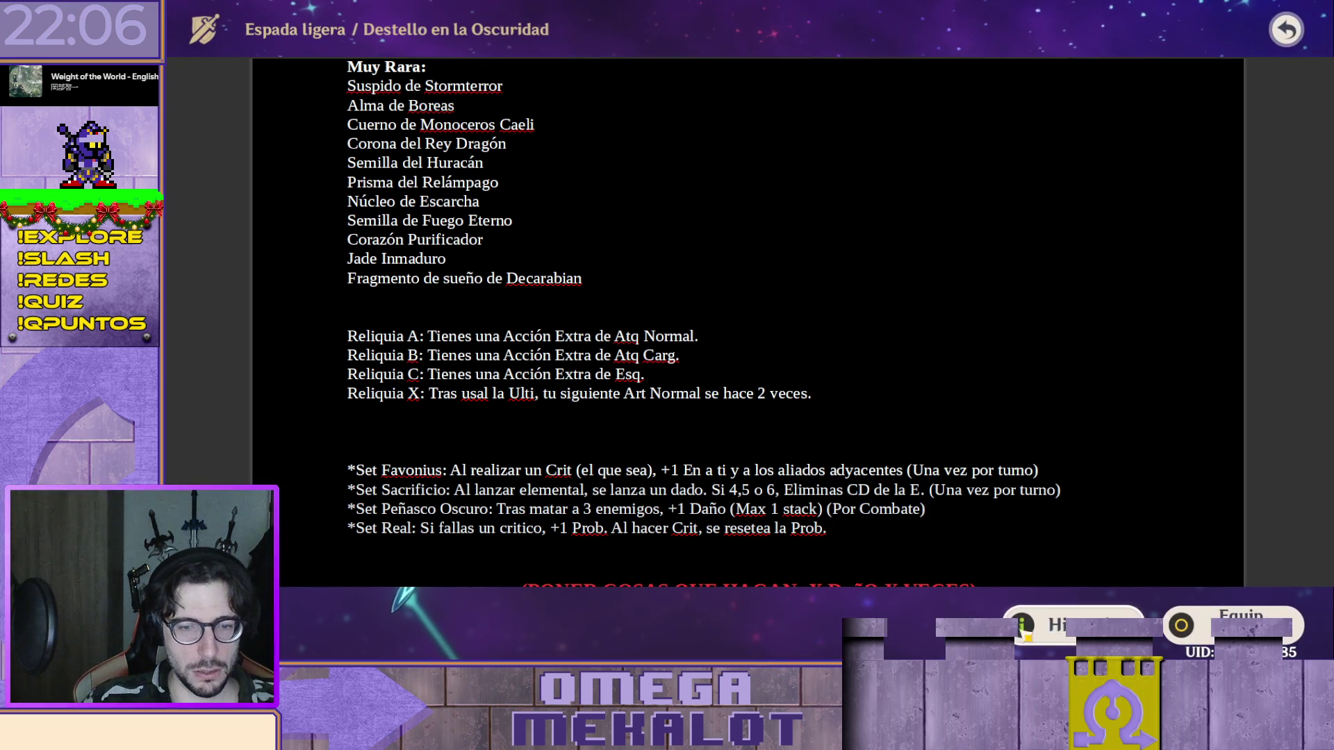
key(Escape)
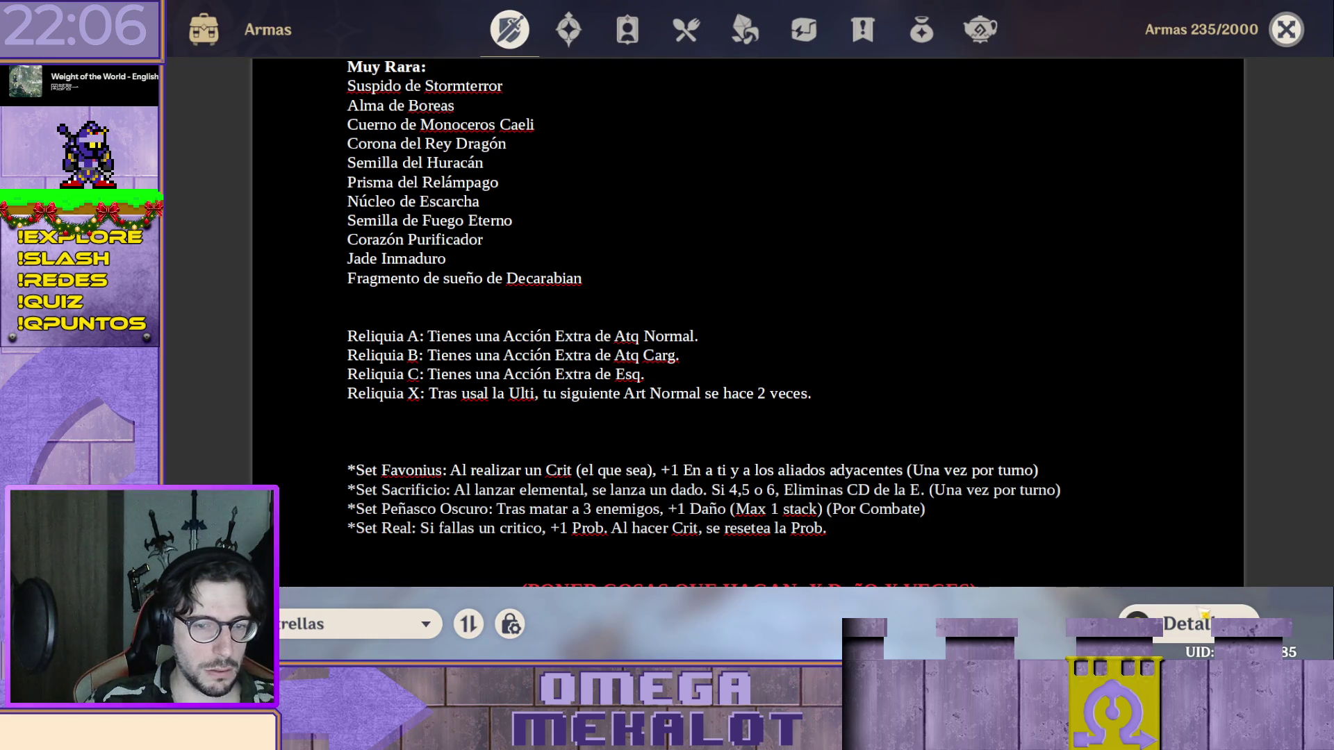
View the Segadora de la Lluvia greatsword details, then return to the document below Decarabian.
key(Return)
key(Escape)
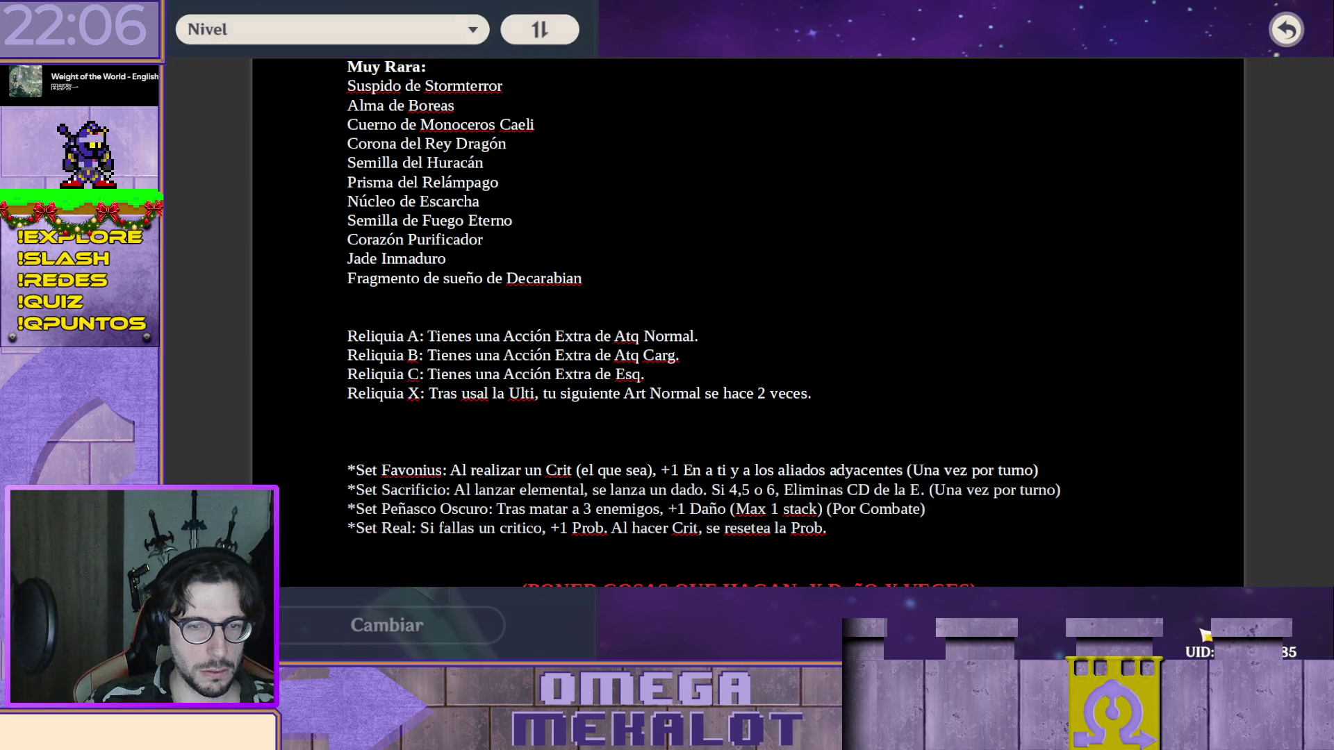
key(Return)
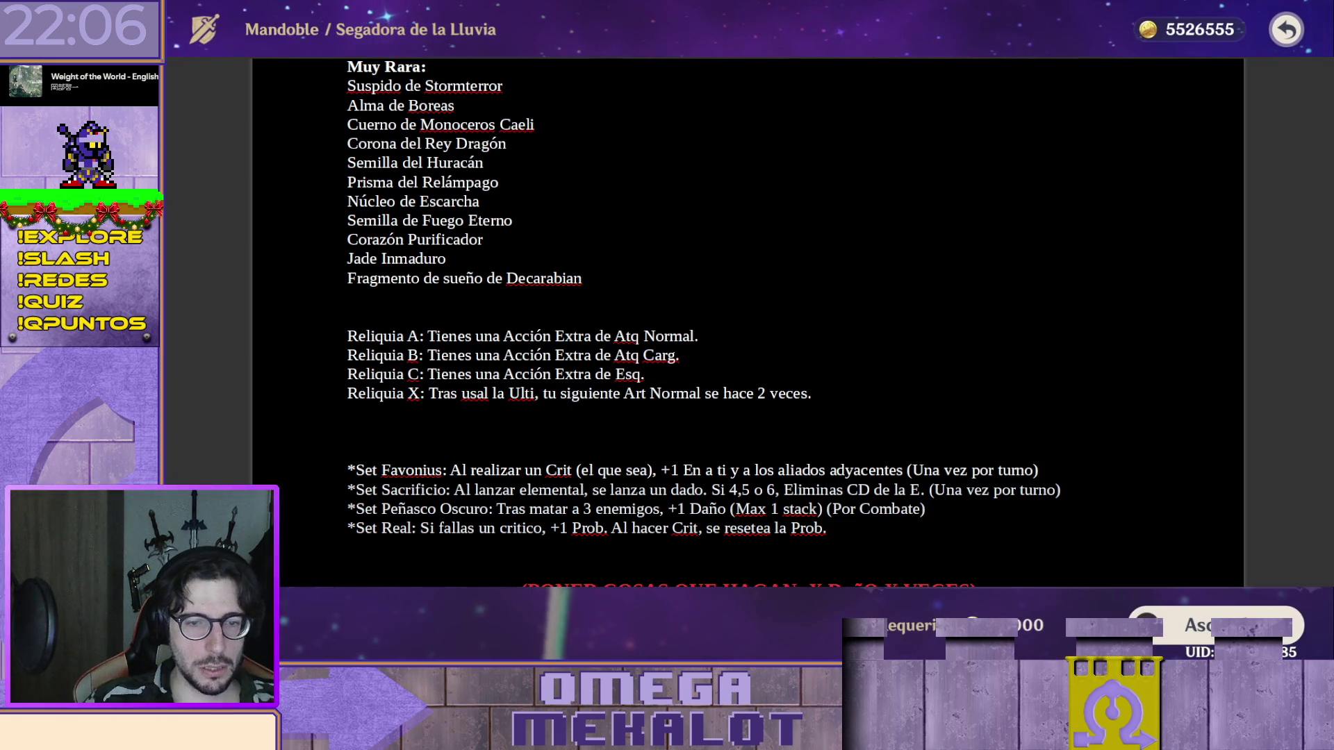
key(Return)
click(810, 302)
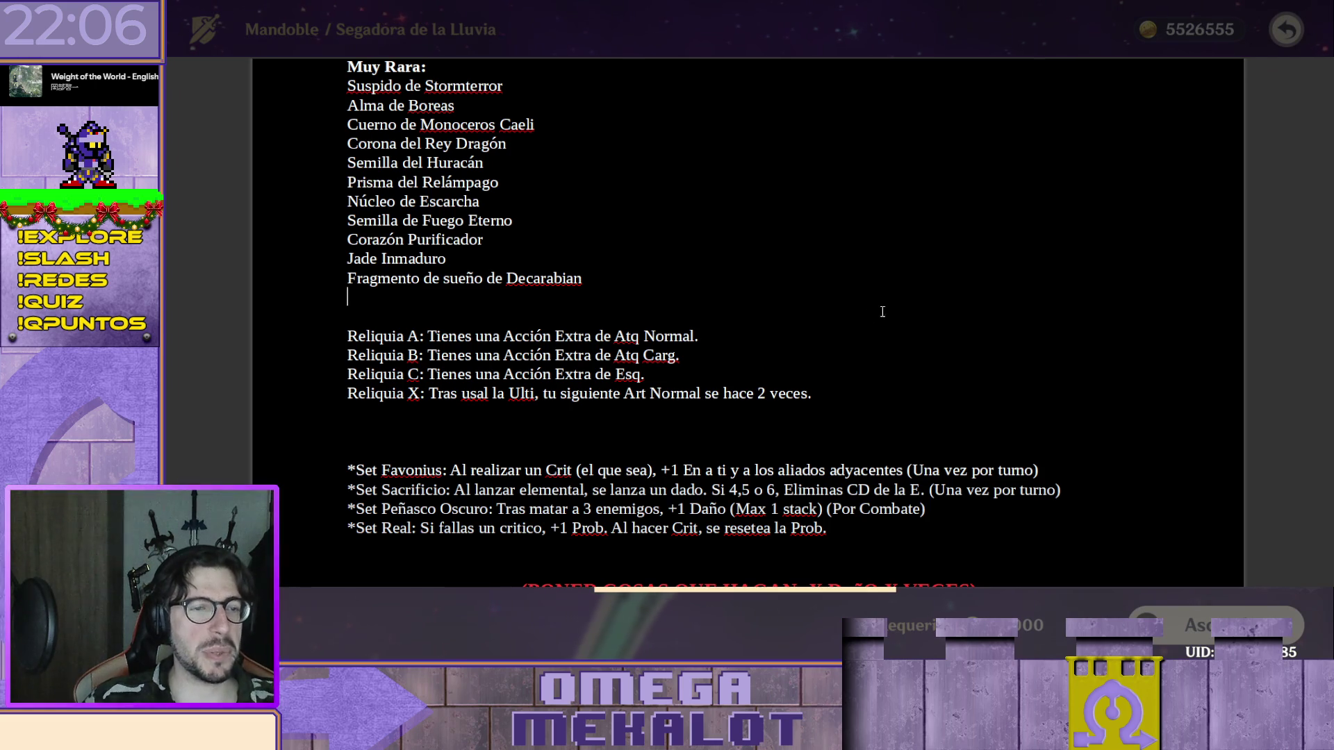
text(Perdigones Prim)
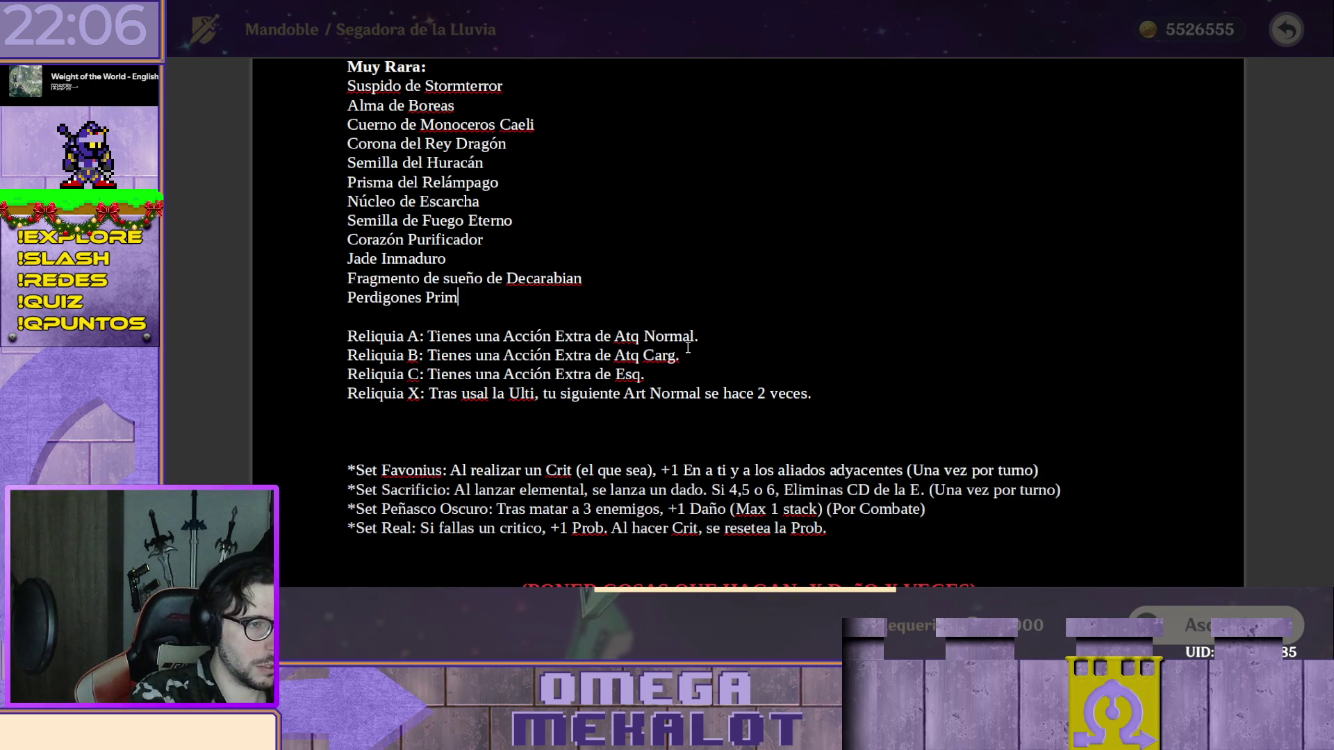
text(ordia)
Above Perdigones Primordiales, add 'Nostalgia del Lobo boreal' to the Muy Rara list.
key(Home)
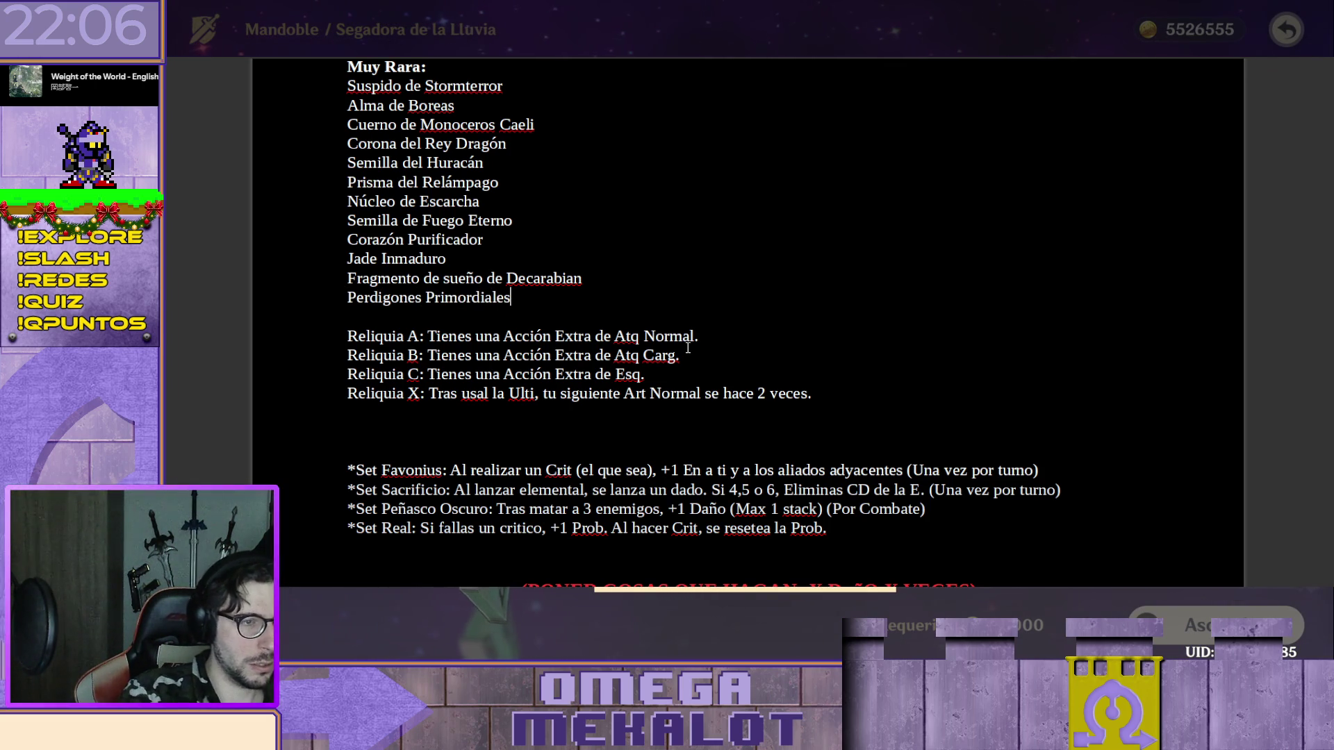
key(Return)
key(Return)
key(Up)
key(Up)
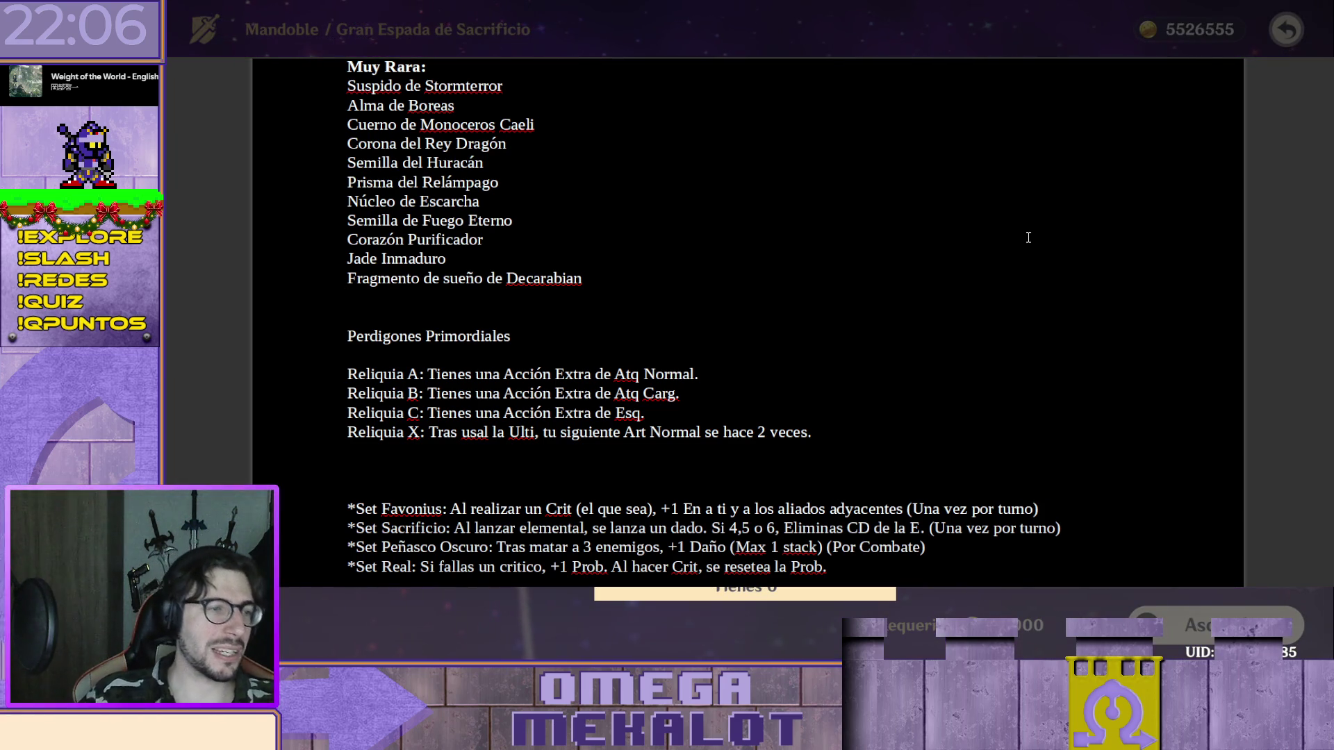
text(N)
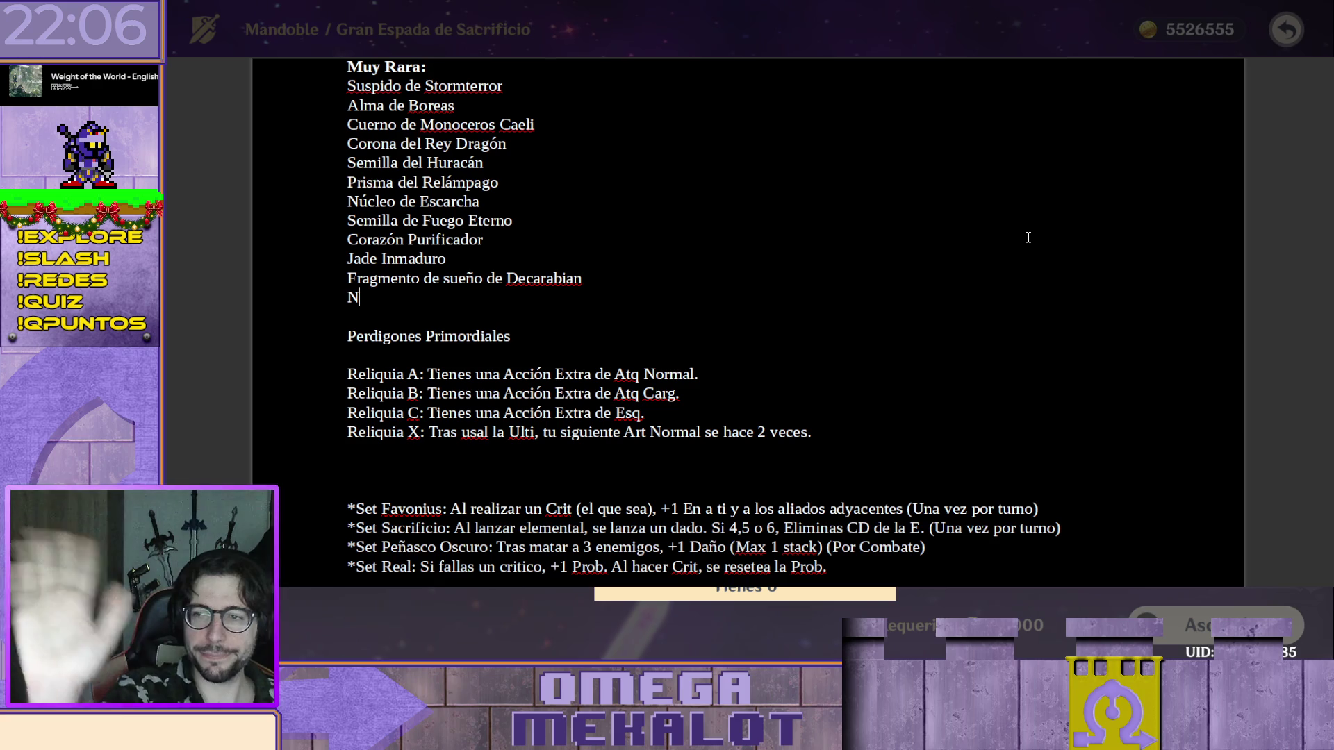
text(ost)
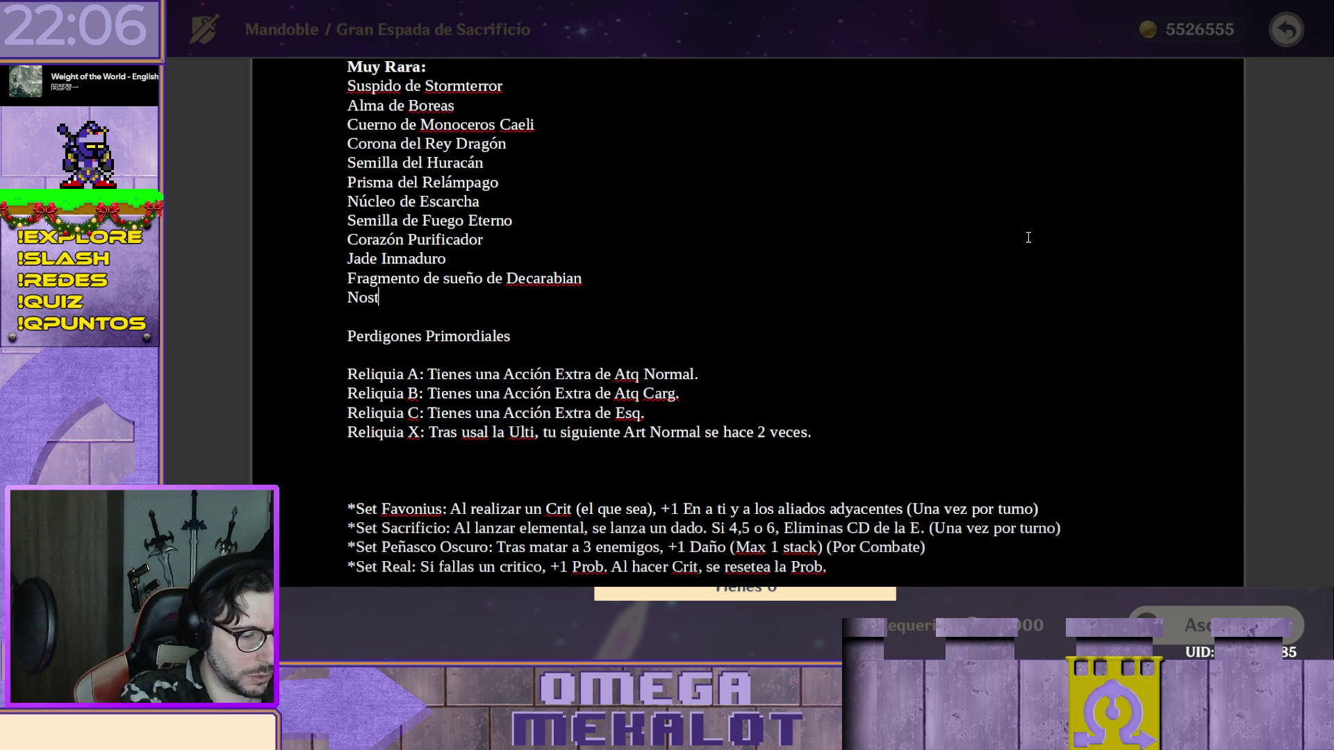
text(algia del LKobo)
key(BackSpace)
key(BackSpace)
key(BackSpace)
key(BackSpace)
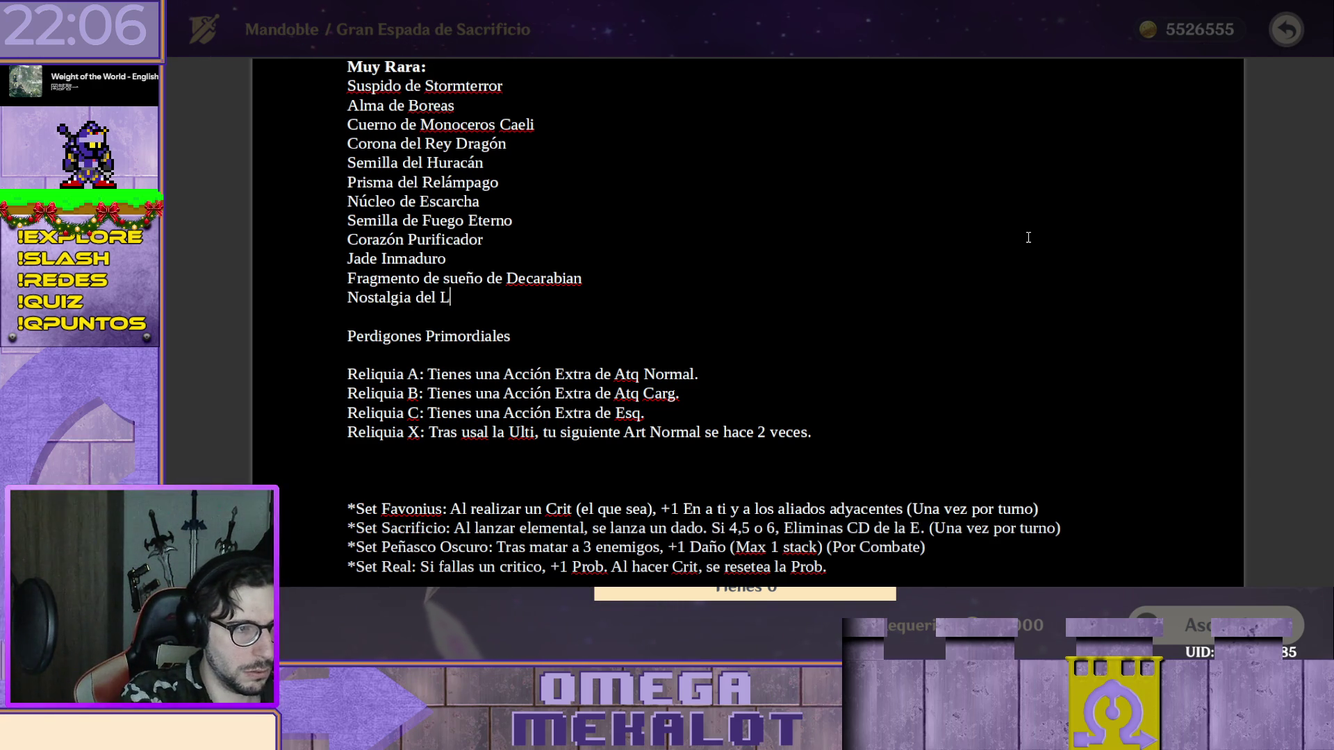
text(obo)
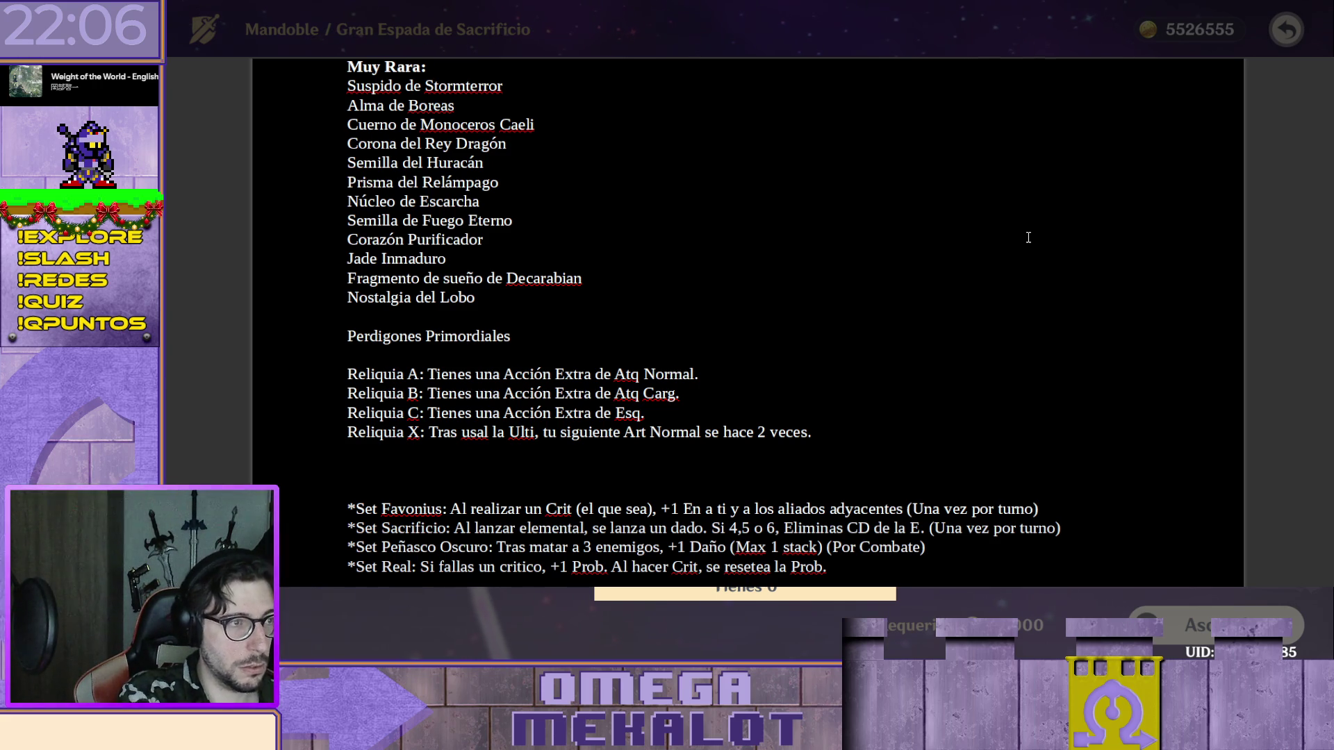
text( boreal)
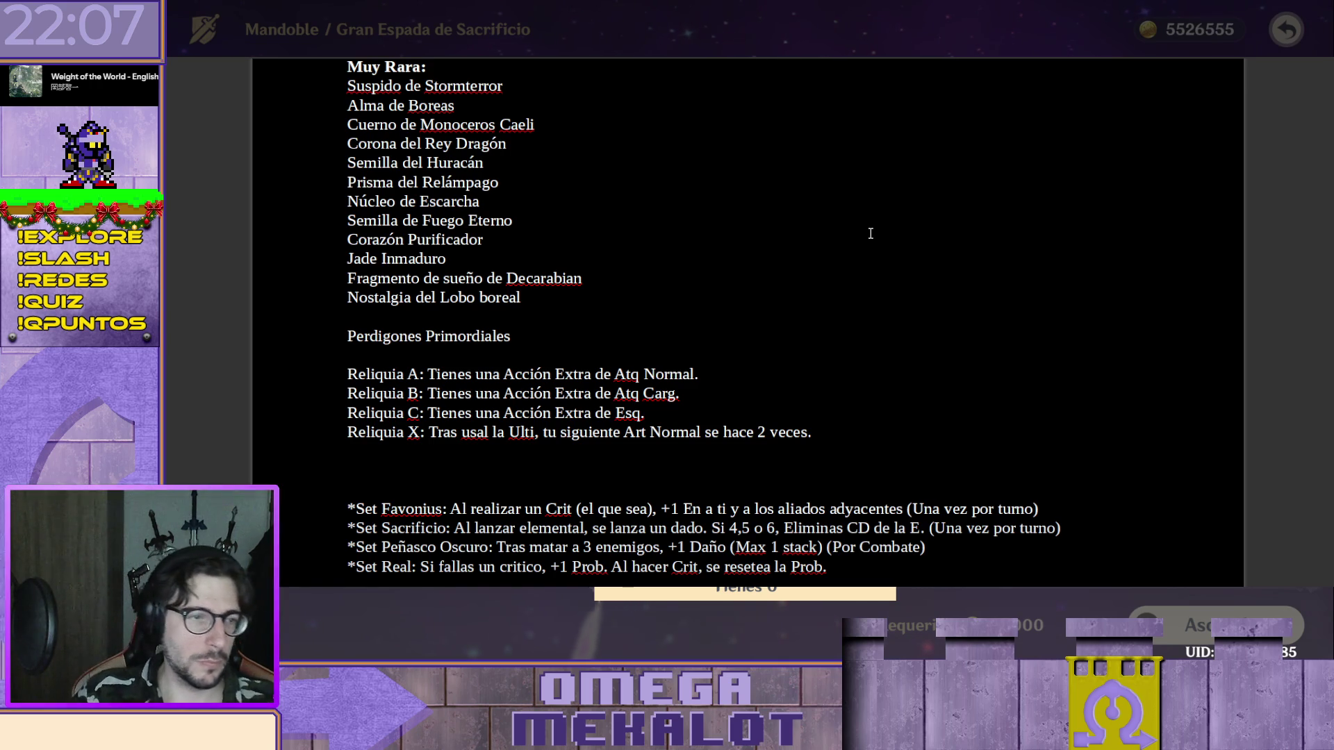
click(503, 308)
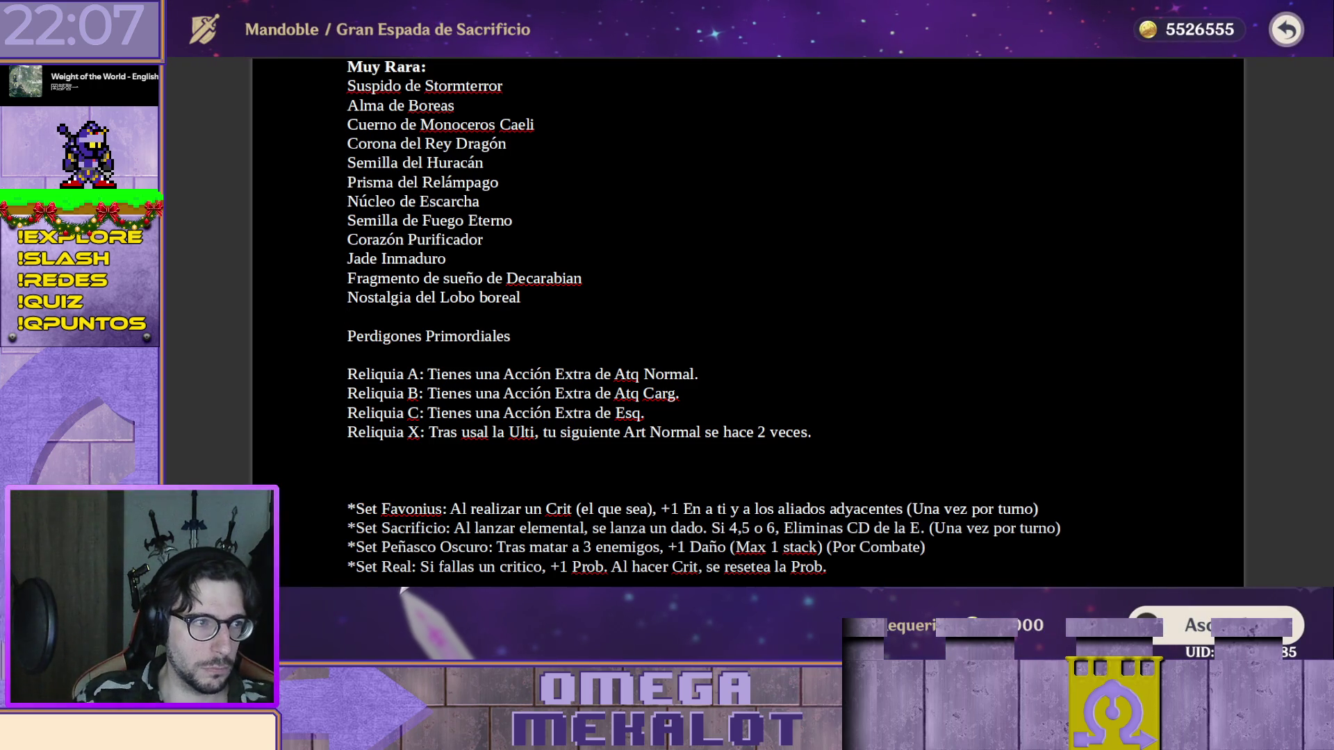
Browse Oda a las Flores de Viento and Lanza de Favonius in the game's weapons inventory.
key(Escape)
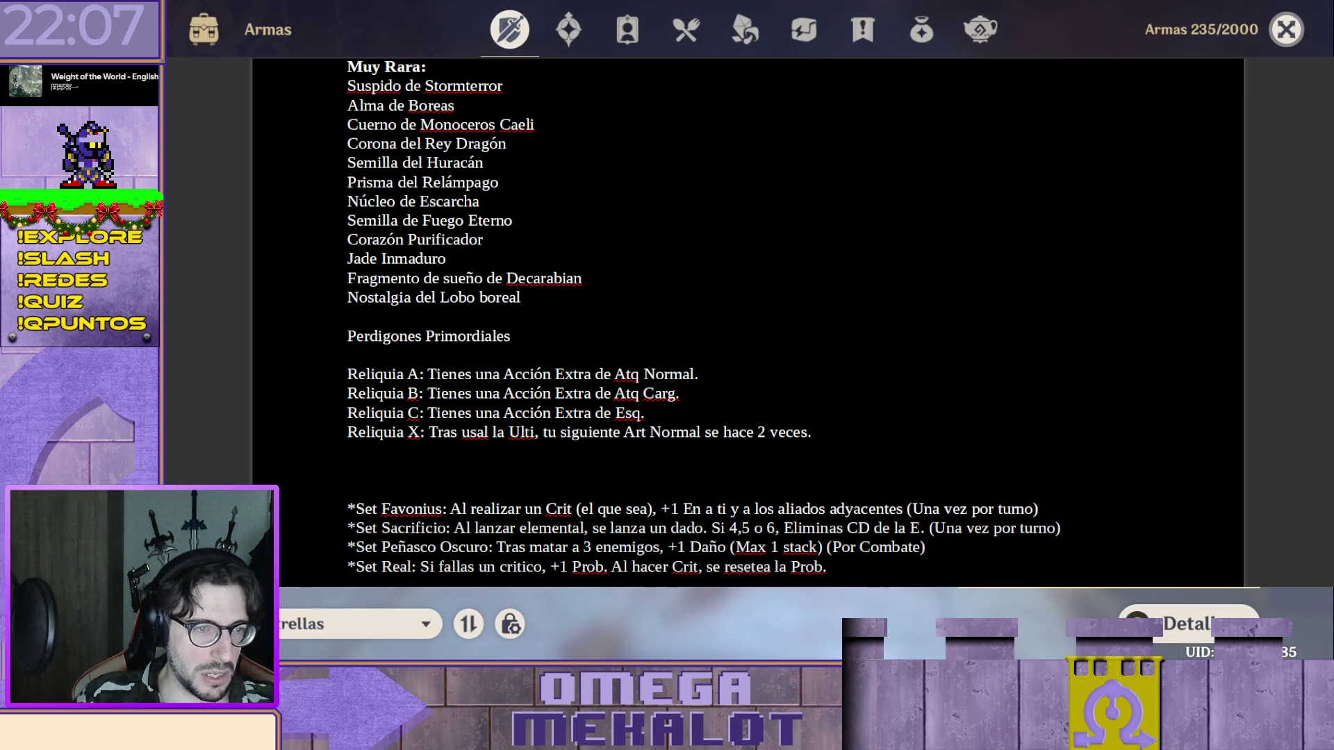
click(1188, 623)
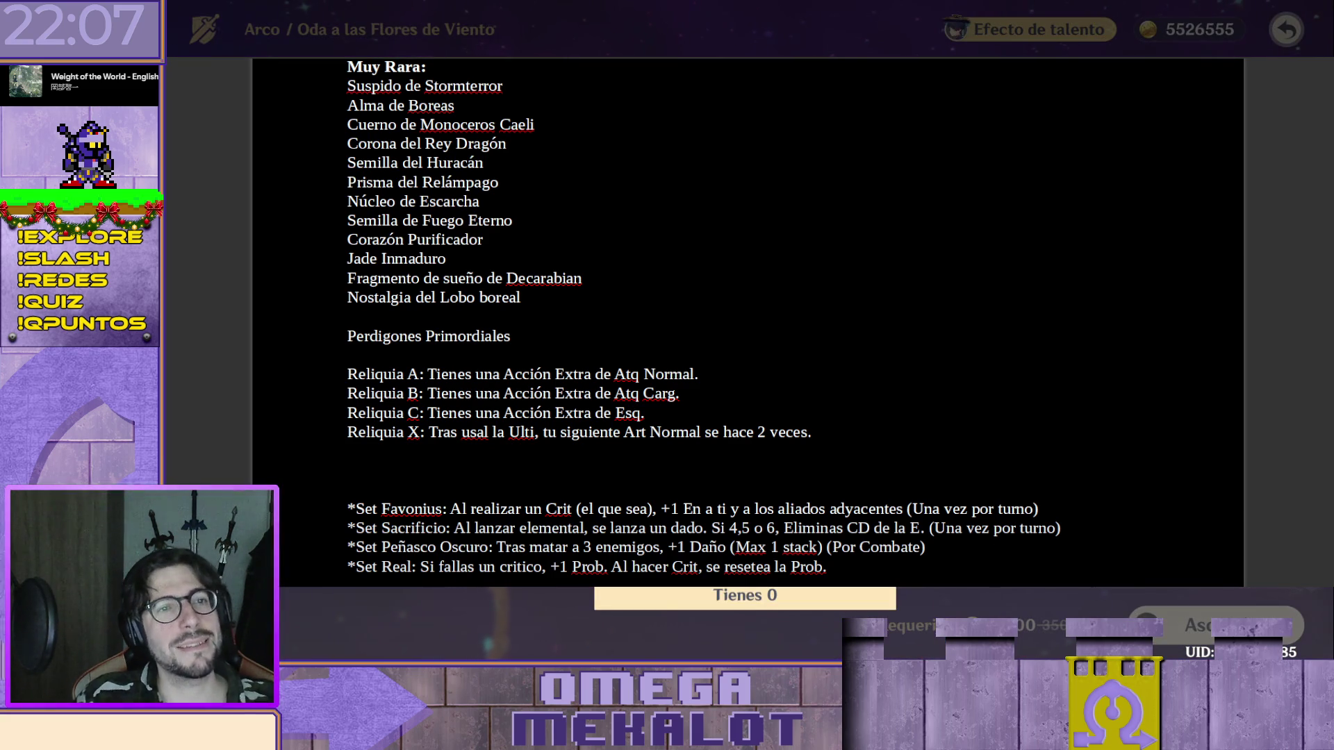
key(Escape)
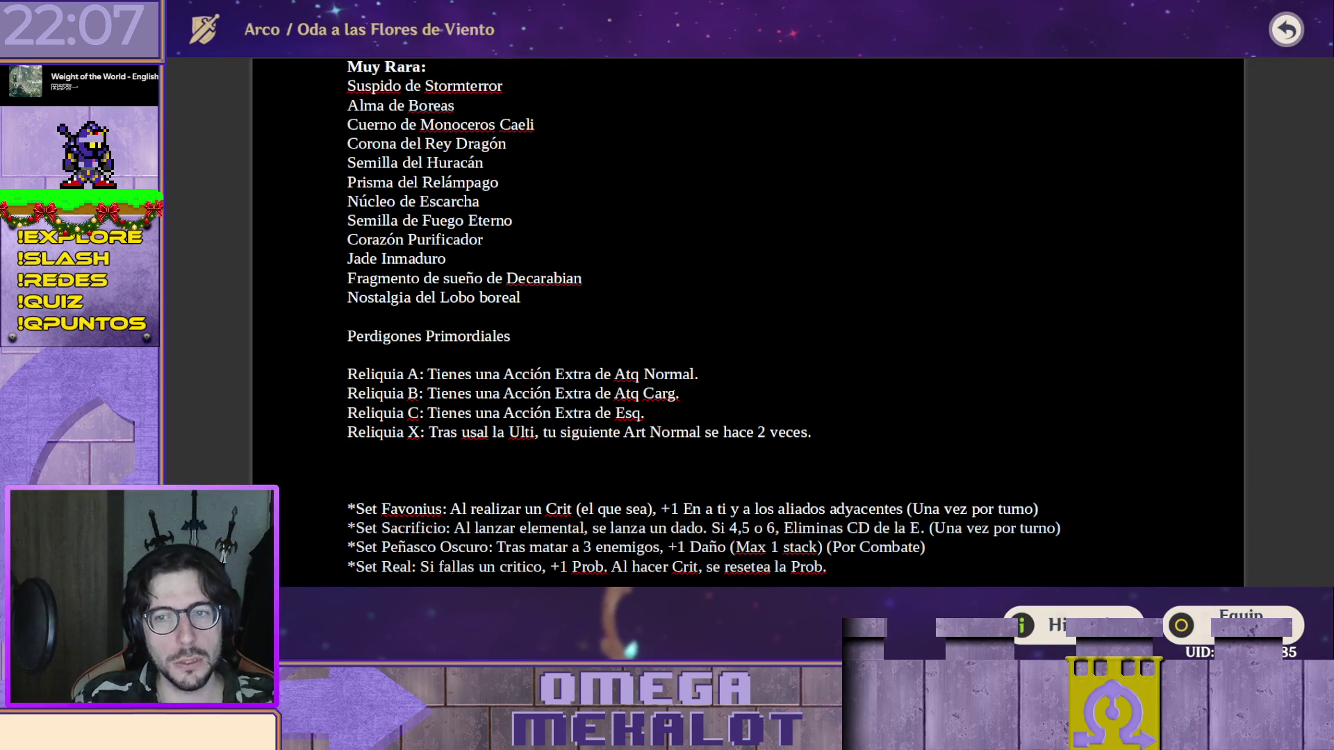
key(Escape)
key(b)
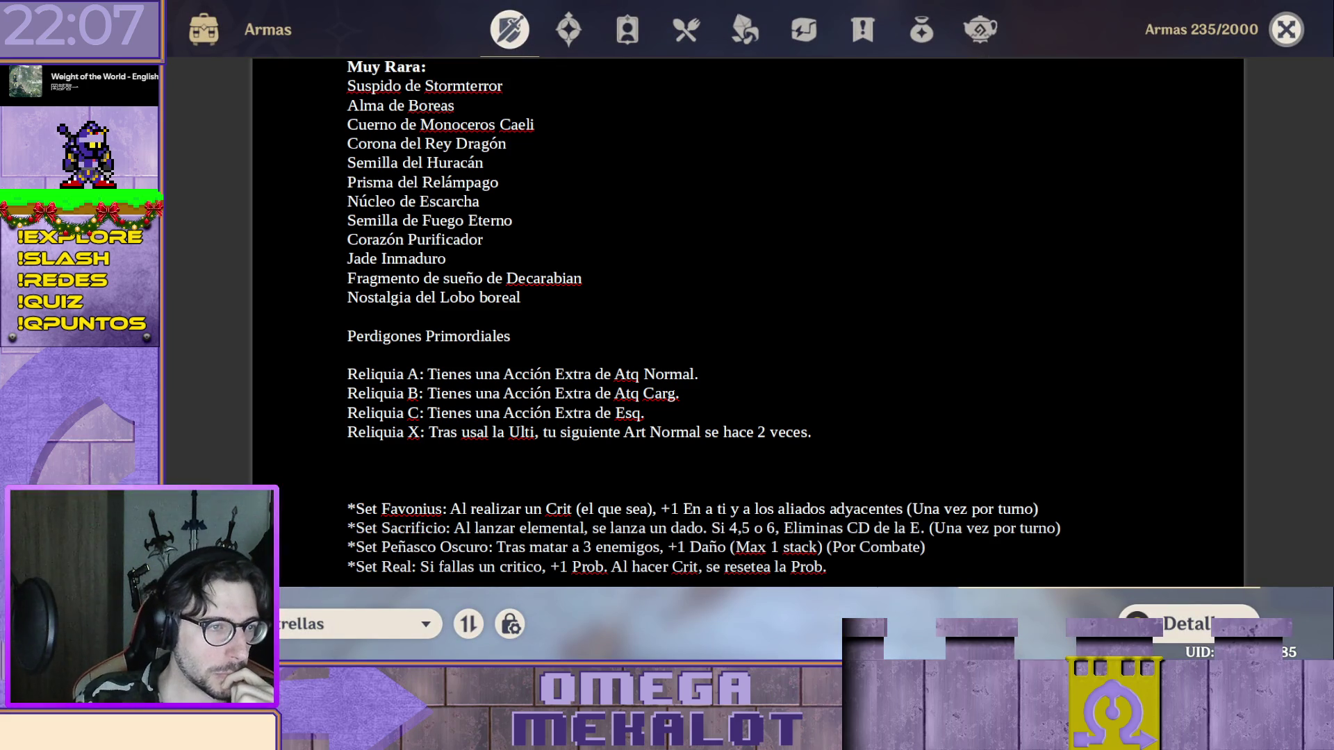
key(Escape)
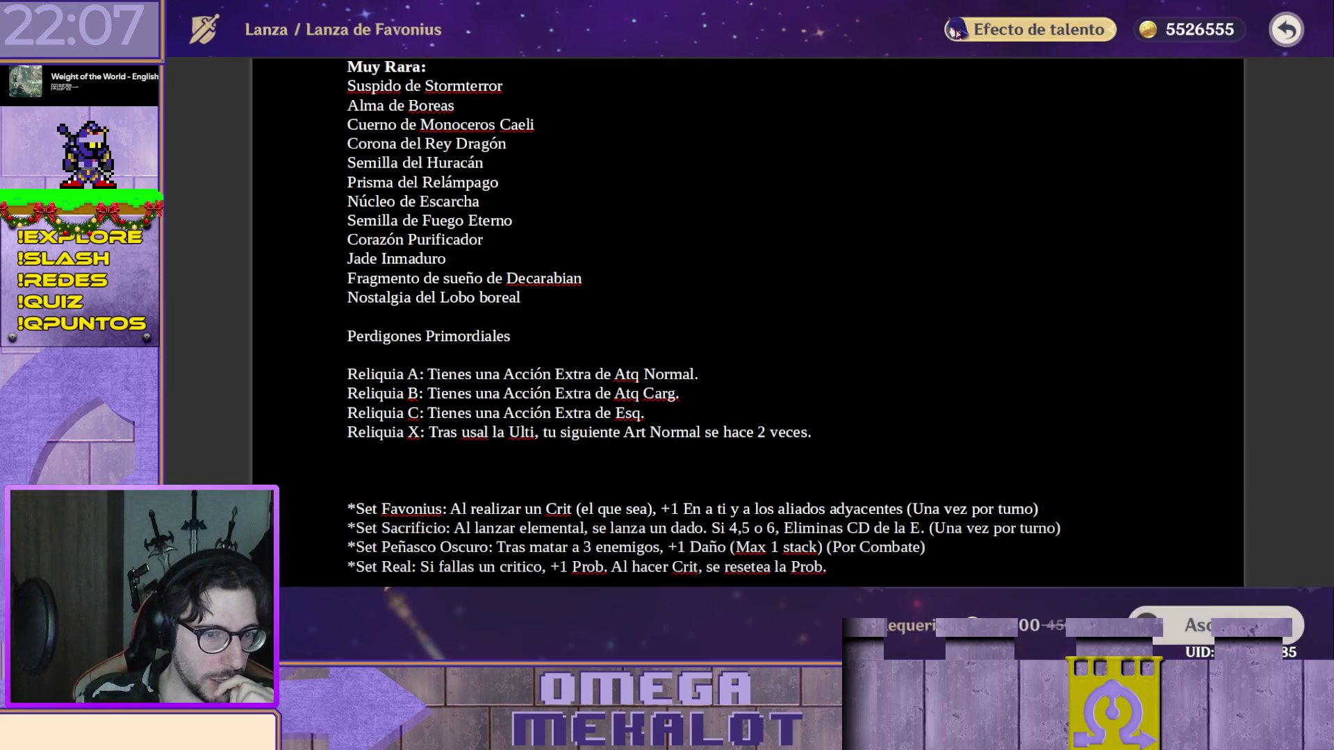
key(Escape)
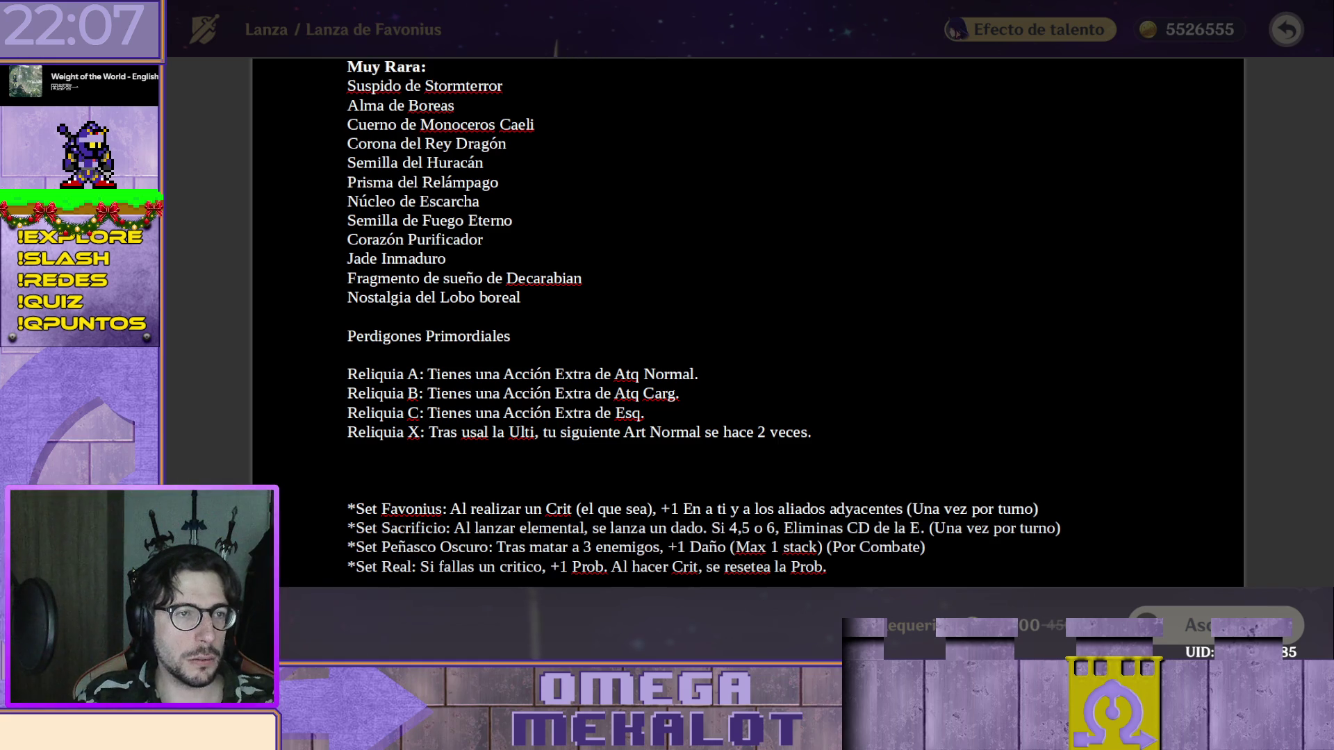
Add 'Ideales de Diente de León' below Nostalgia del Lobo boreal, then return to the weapons inventory.
click(835, 309)
text(Ideales de Dient)
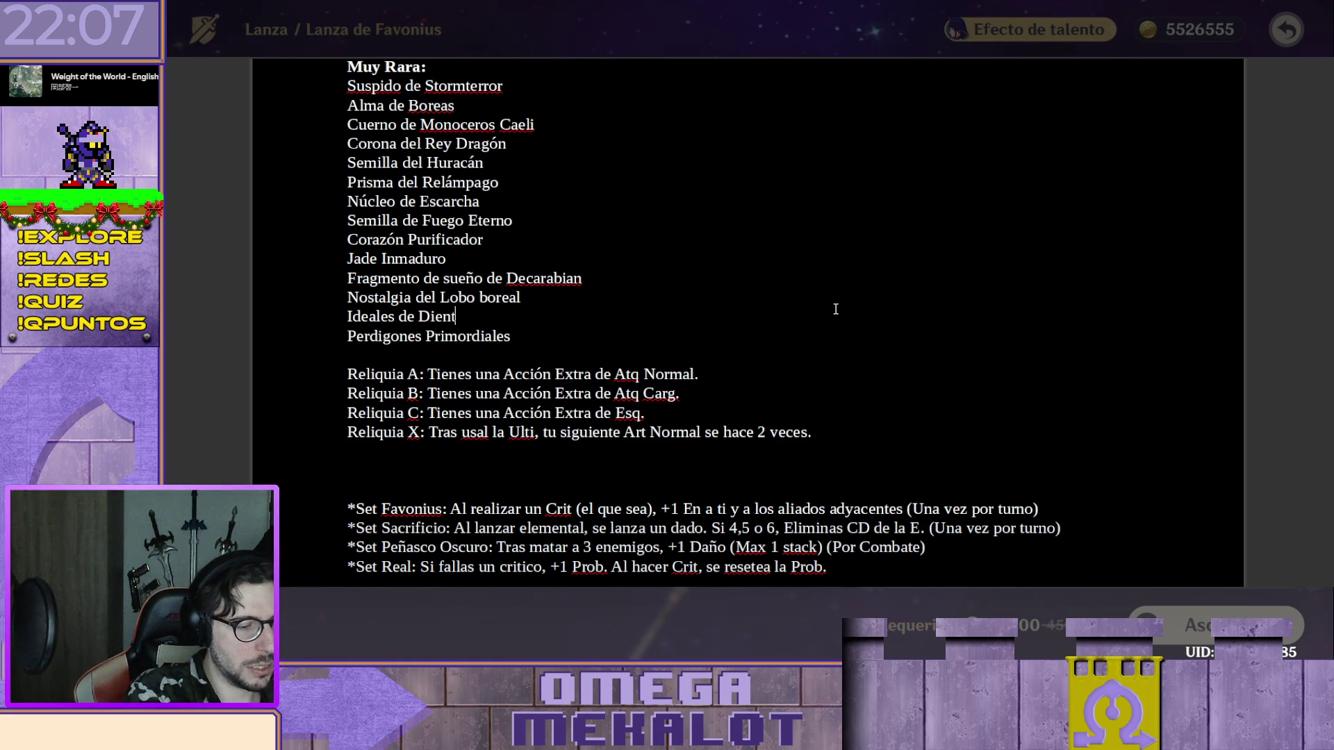
text(e de León)
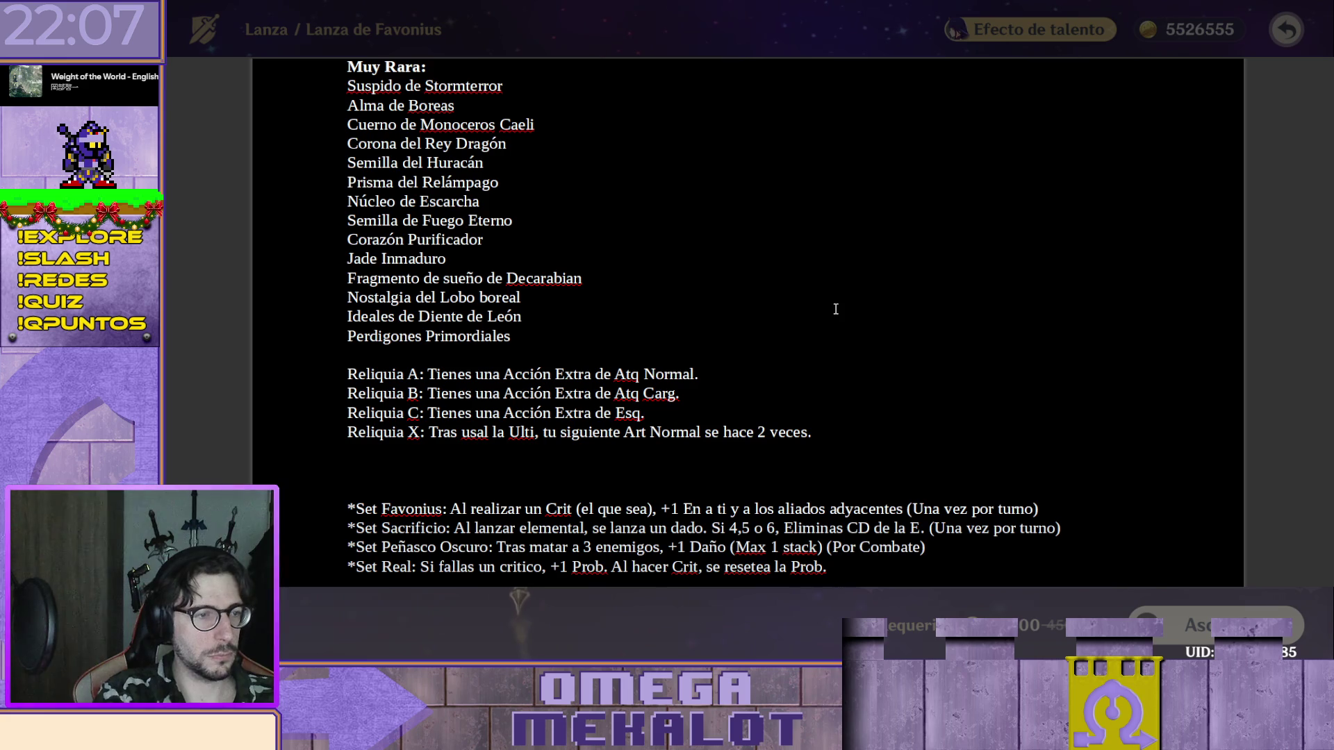
click(433, 595)
key(Escape)
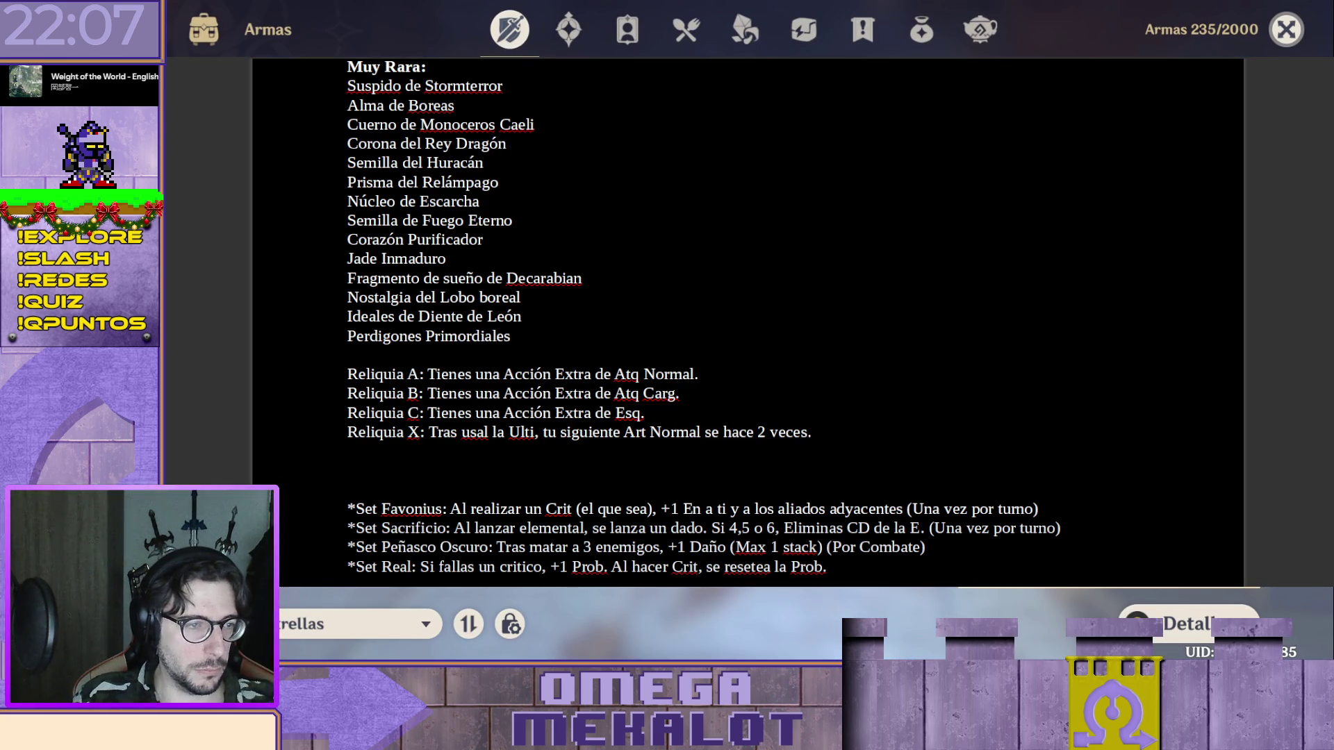
Check the game inventory details of Prototipo Rencor and the Memorias de Sacrificios and Carta Náutica catalysts.
click(412, 593)
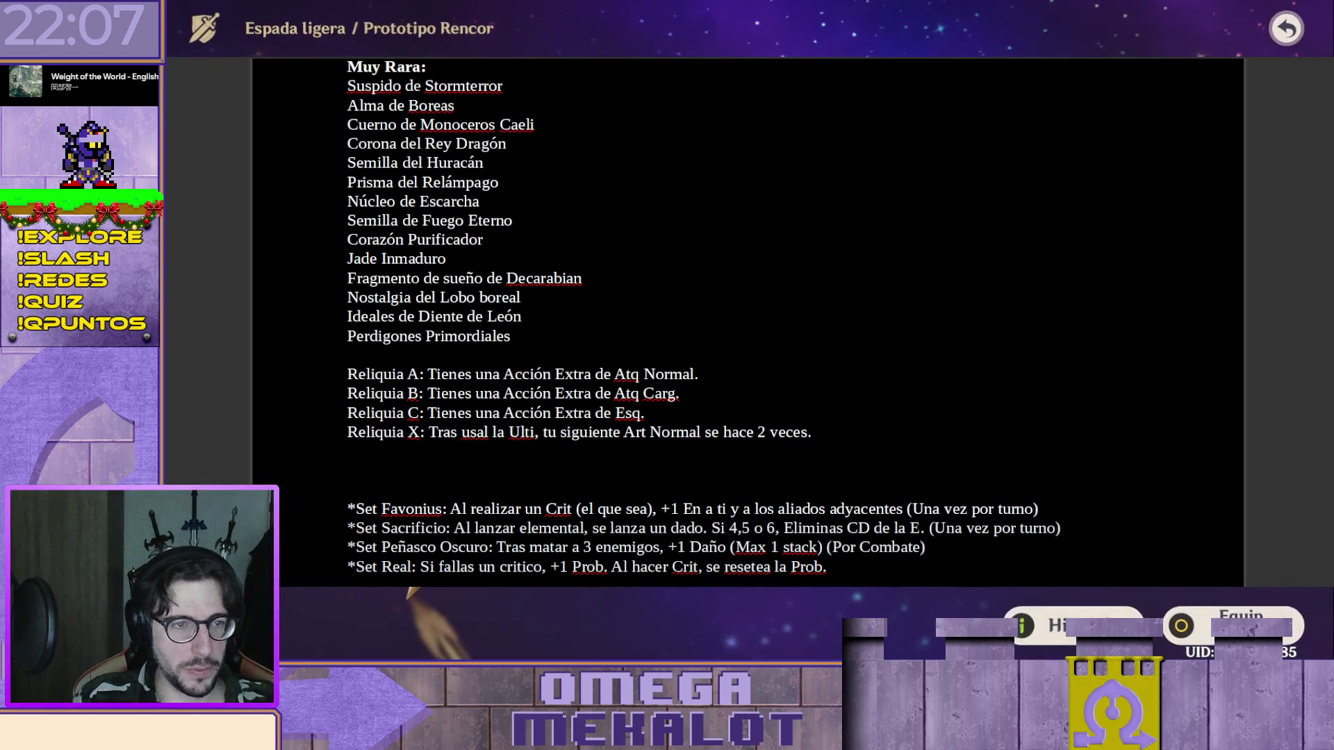
click(418, 593)
key(Escape)
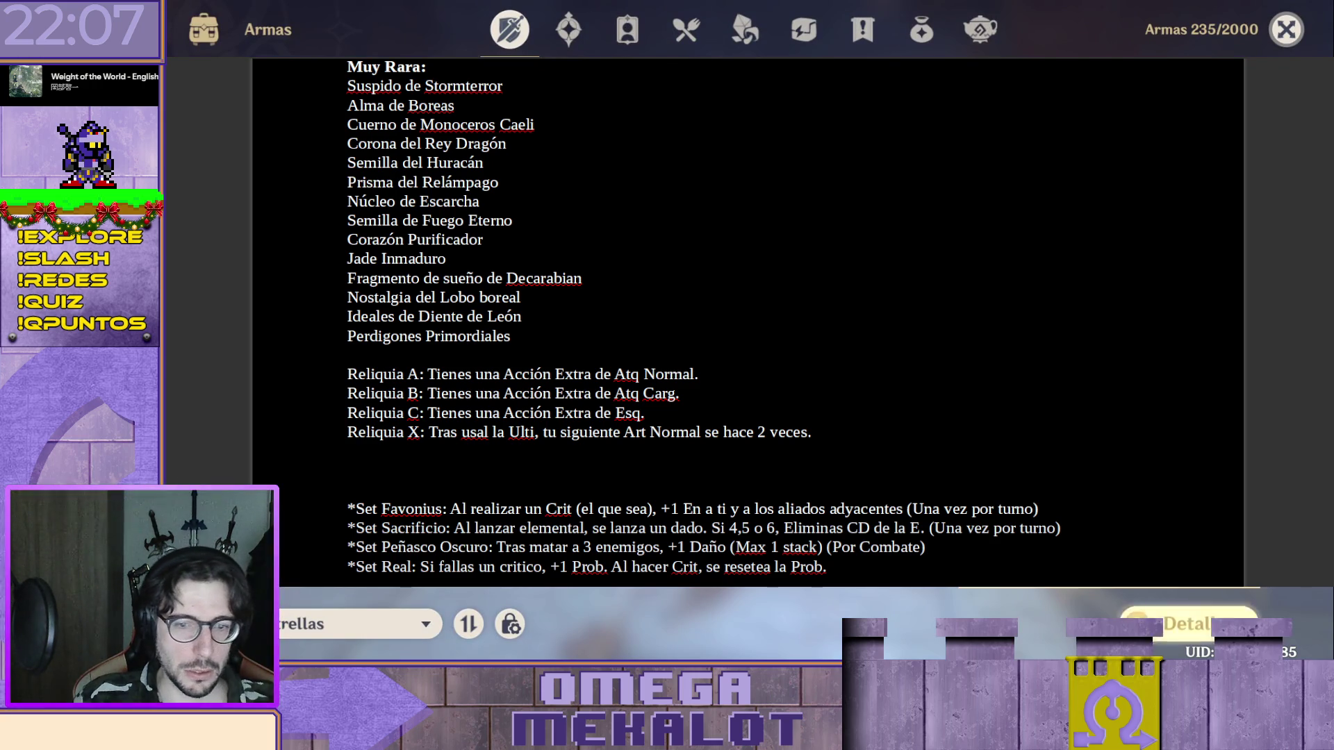
click(1188, 623)
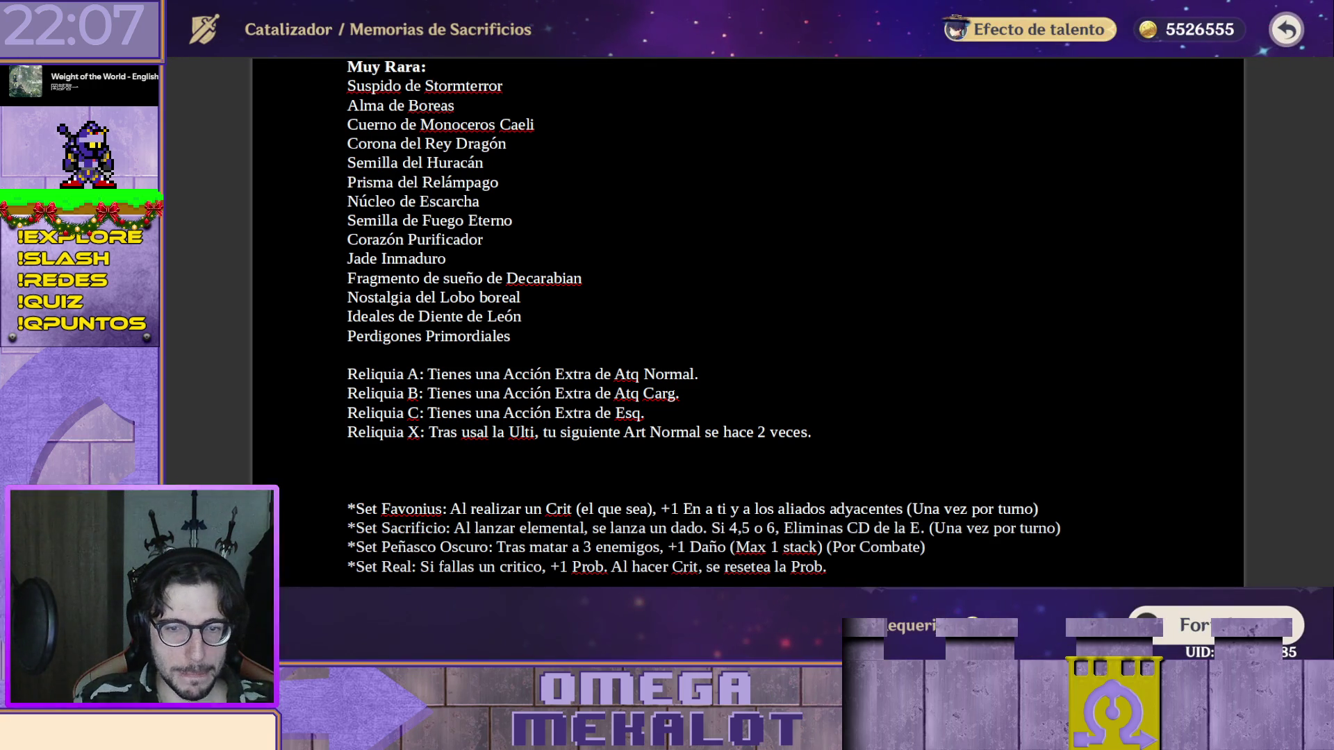
key(Escape)
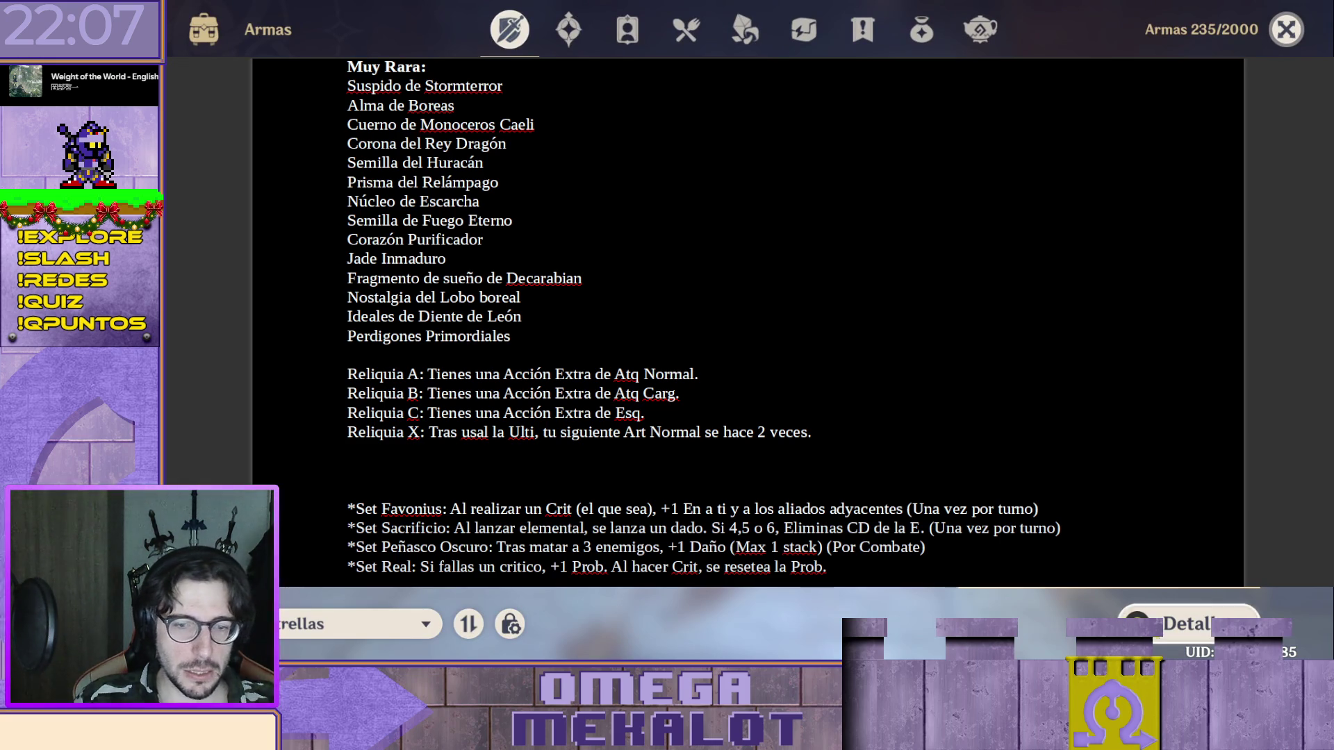
click(1189, 623)
click(1215, 626)
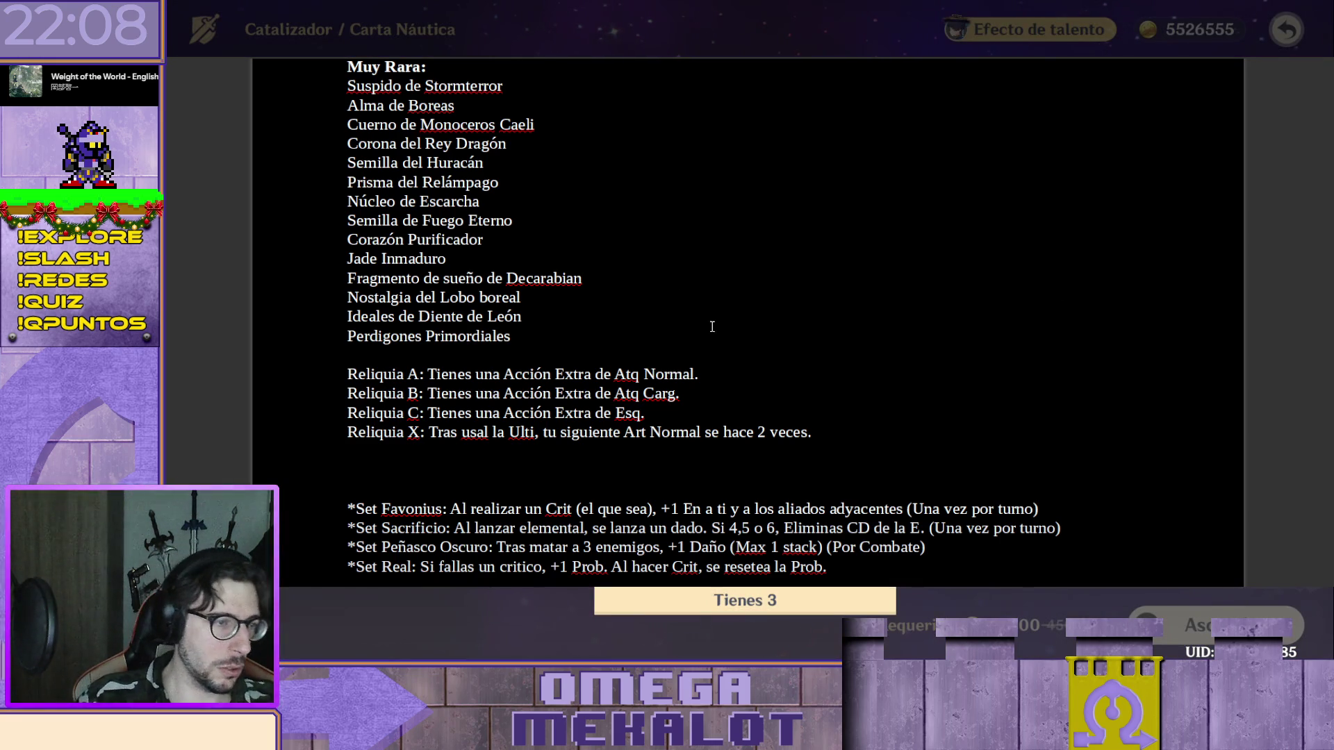
Add 'Trozo de Siderita Oscura' on a new line after Perdigones Primordiales in the Muy Rara list.
key(Down)
key(Return)
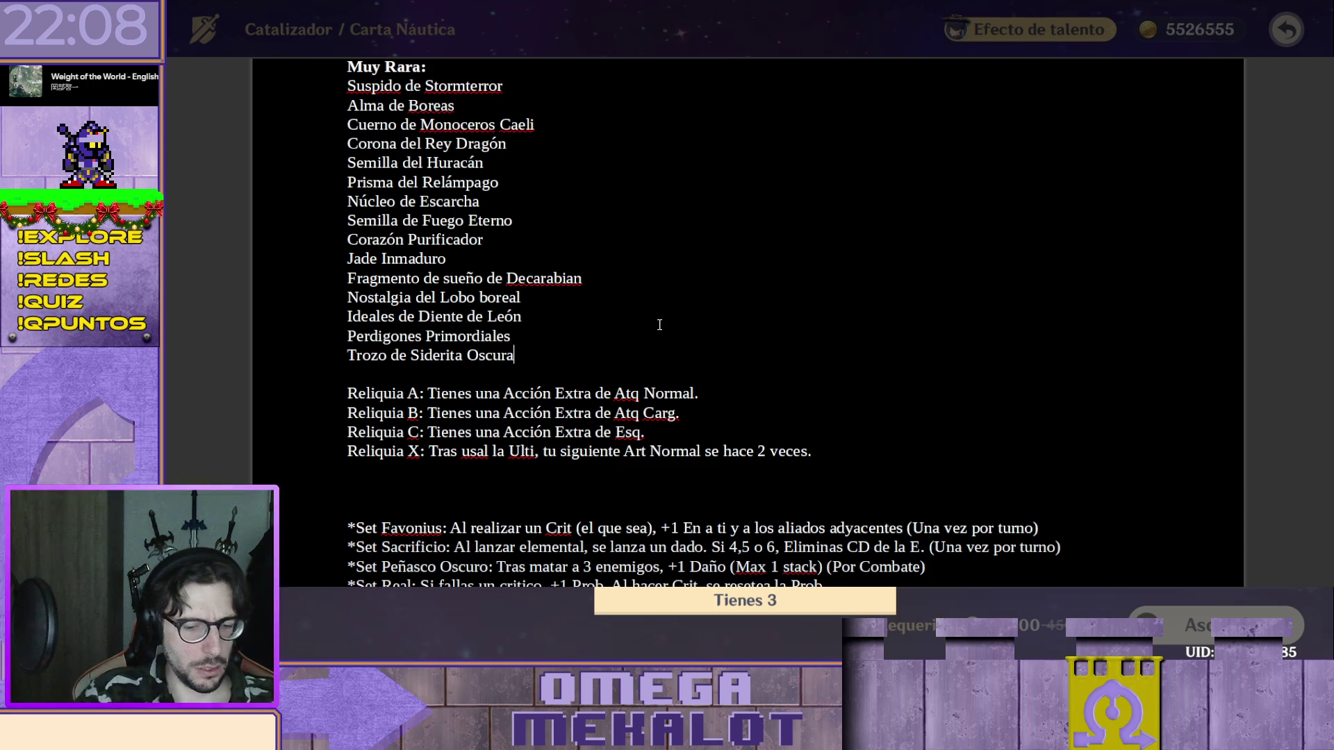
key(Return)
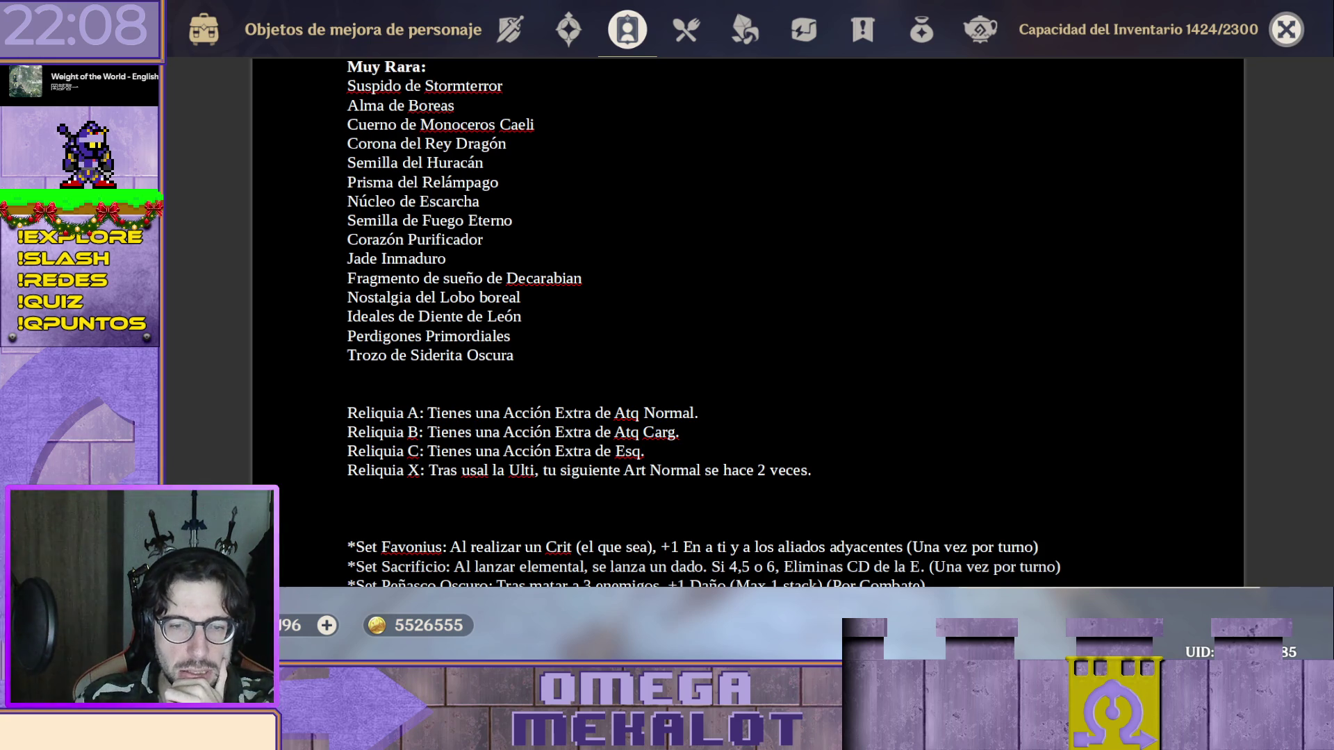
key(Escape)
key(m)
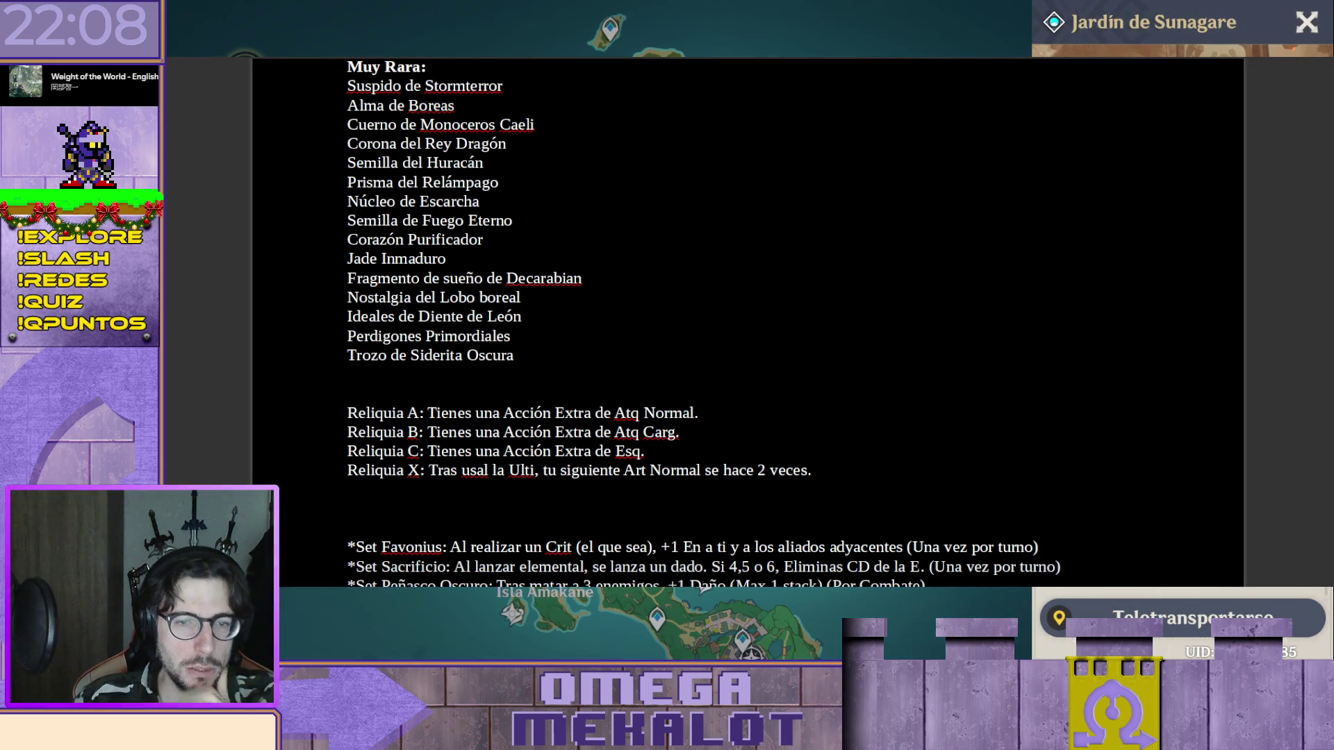
key(Escape)
key(b)
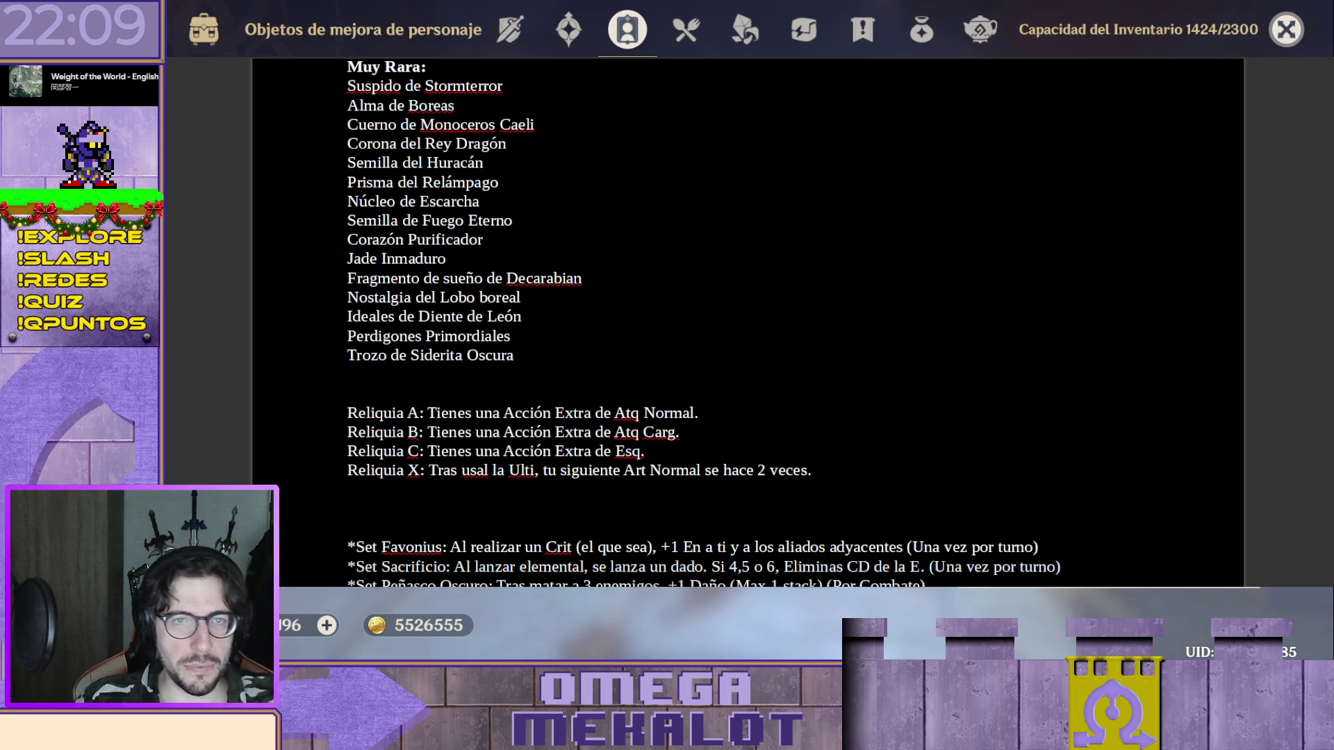
key(Escape)
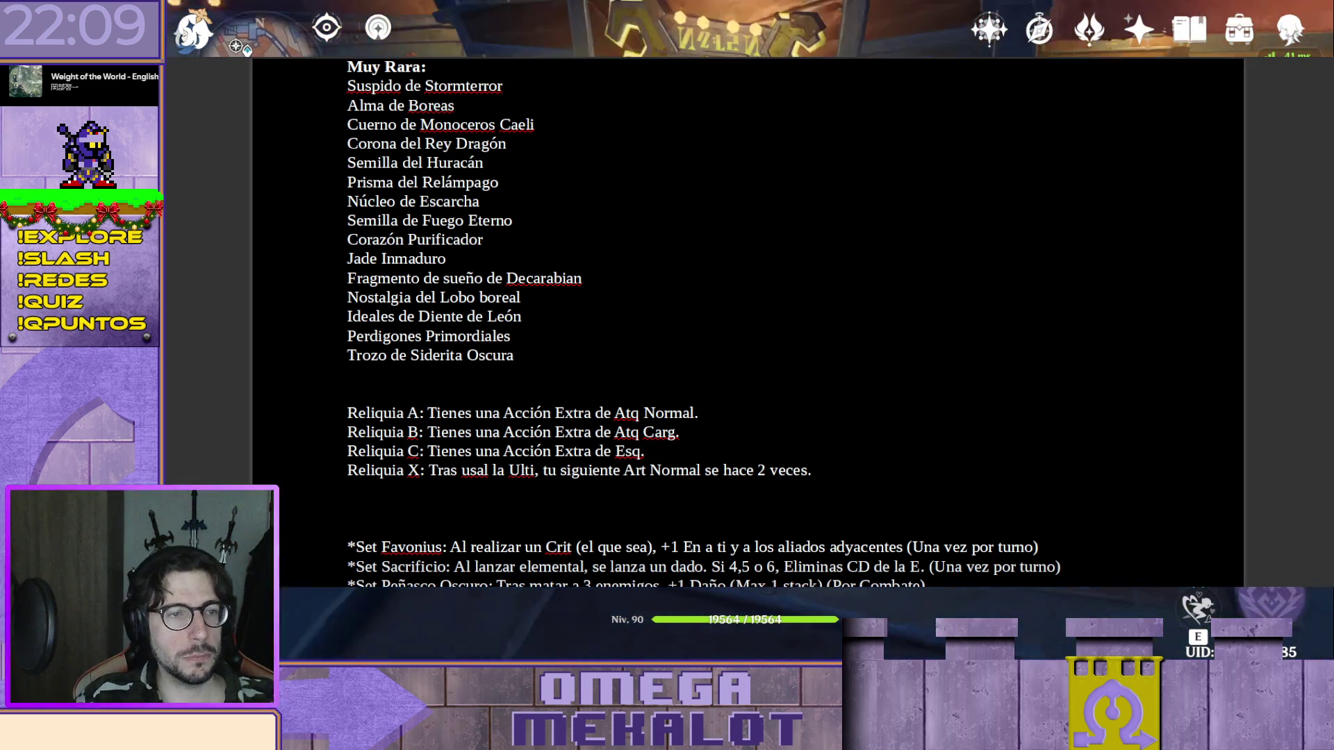
key(f)
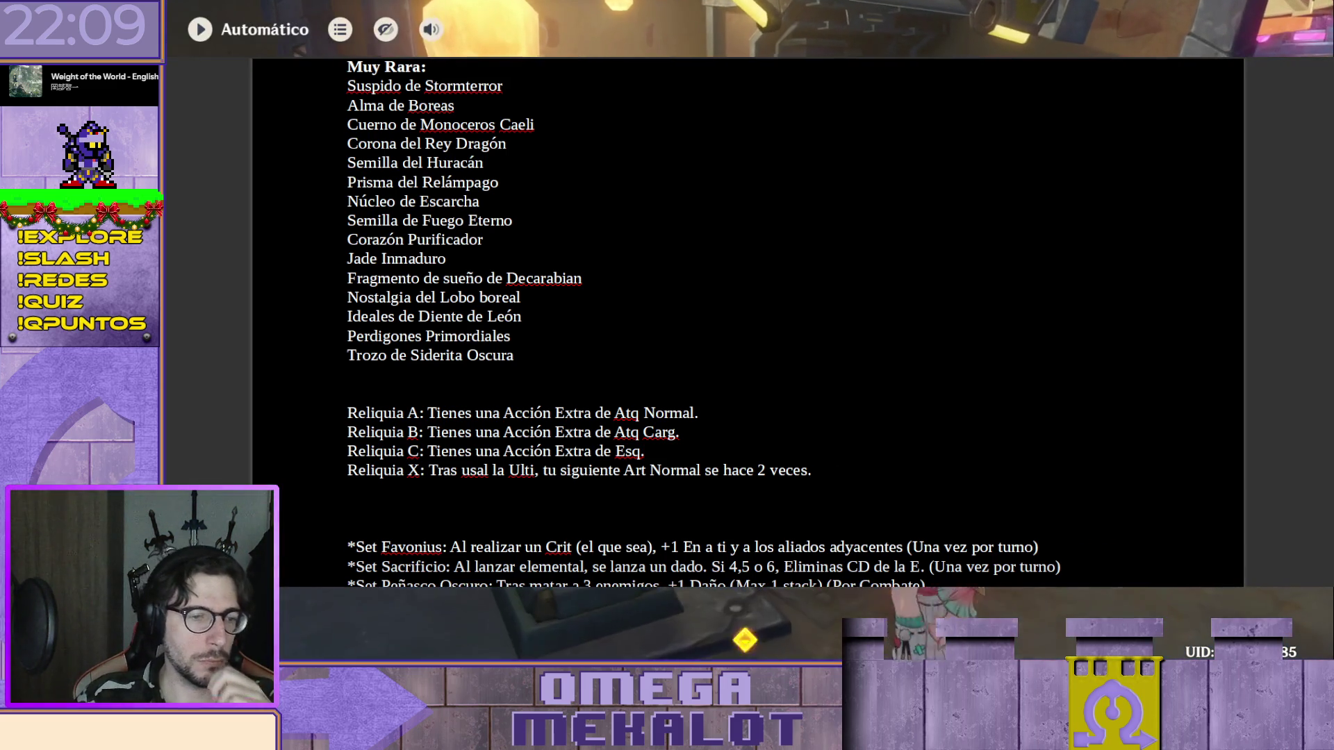
key(f)
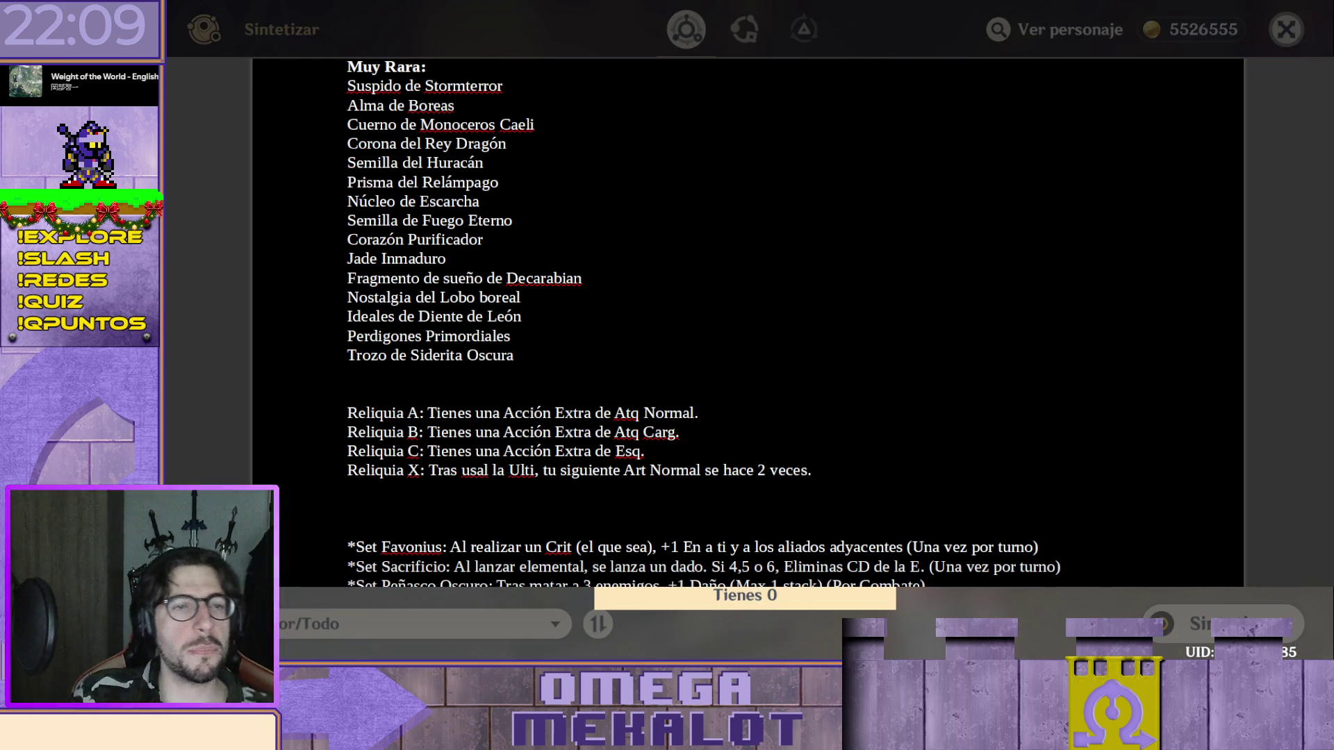
text(Ce)
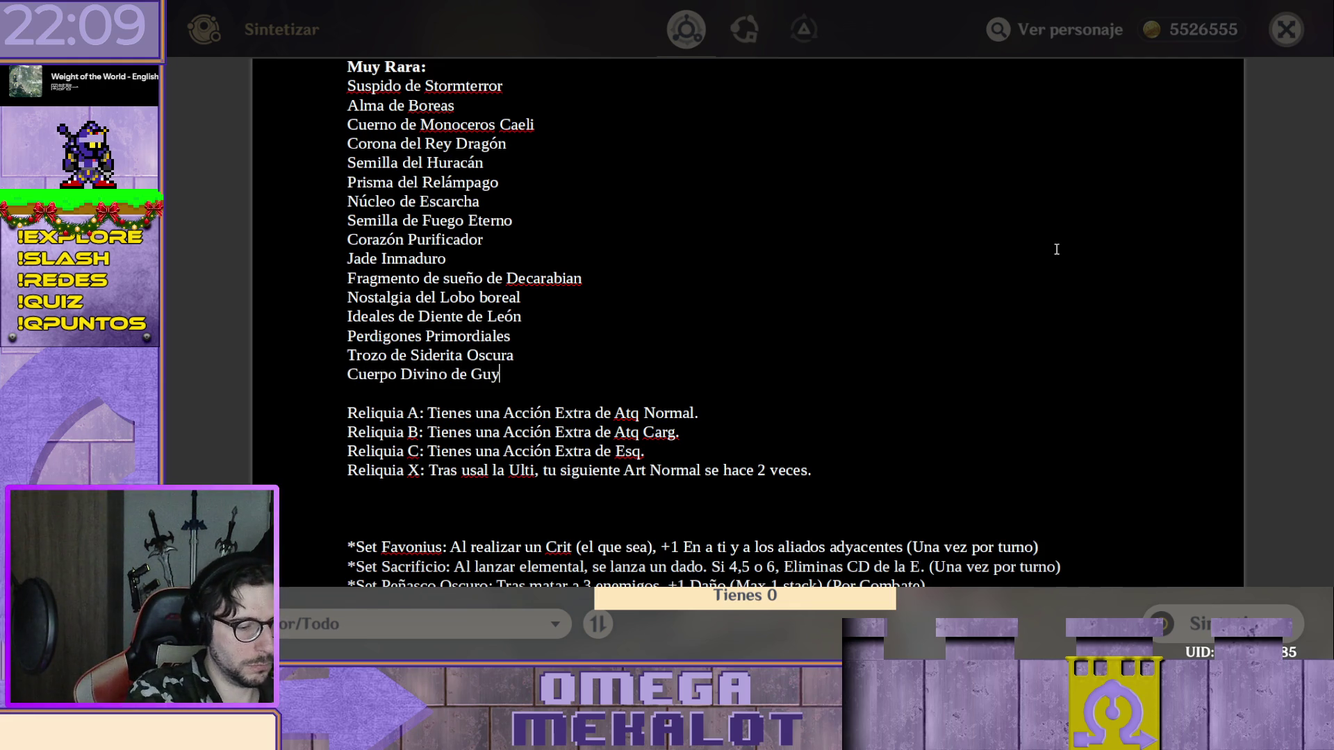
scroll(464, 330, up, 2)
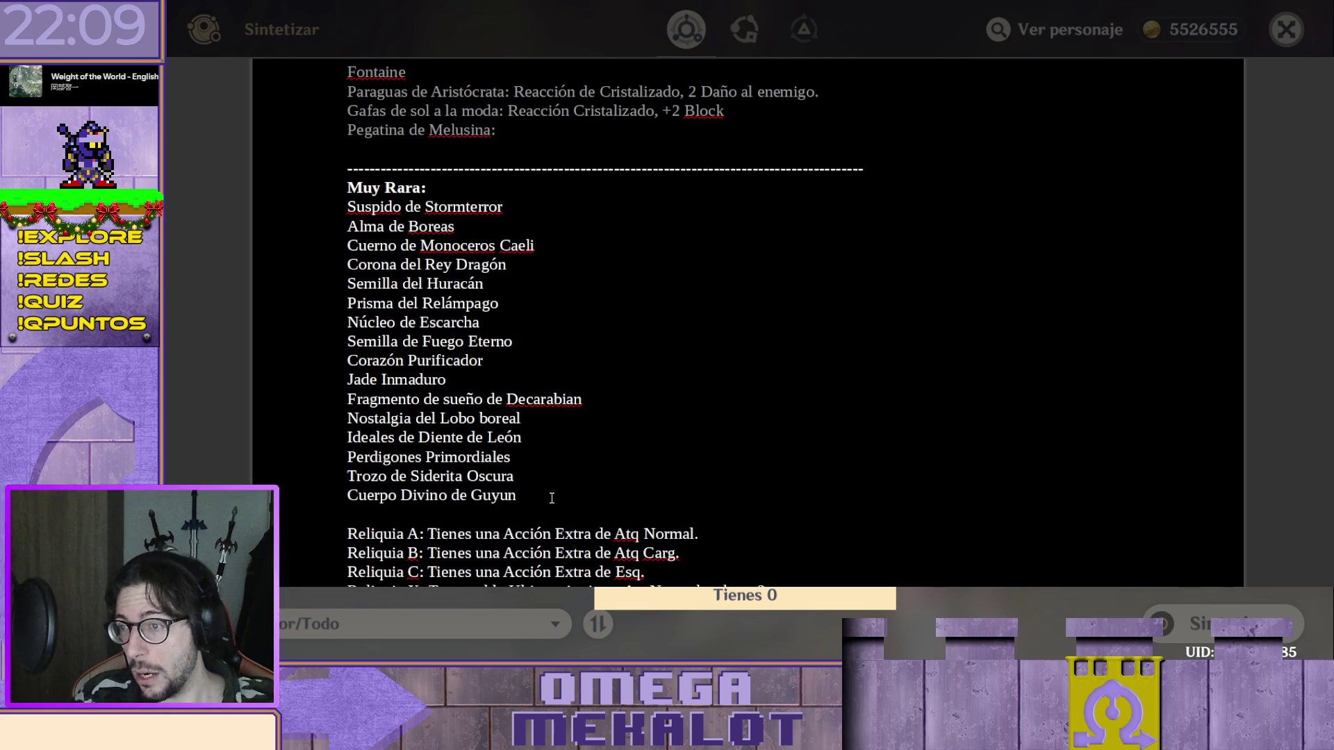
scroll(566, 486, down, 3)
scroll(577, 476, down, 3)
scroll(587, 460, up, 6)
scroll(586, 461, down, 1)
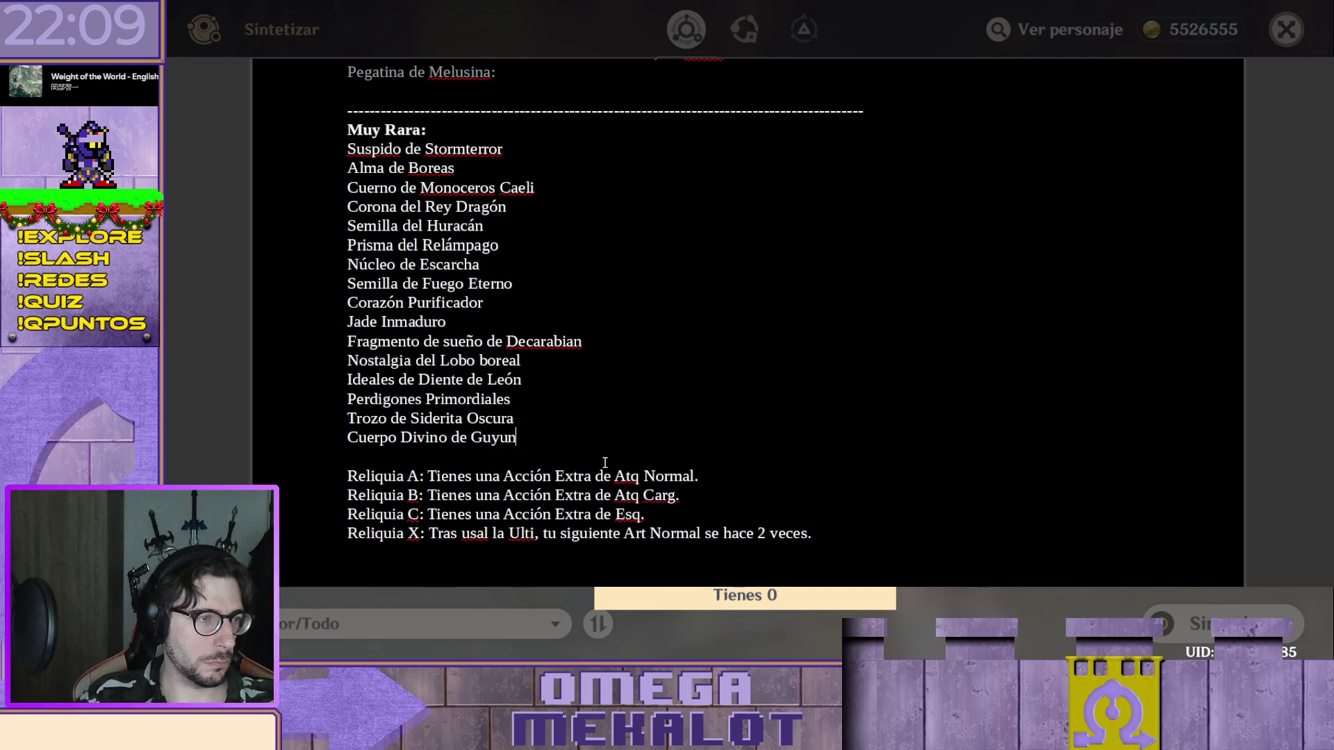
Add the note '16 Tendría que llegar a 20 más o menos' under Cuerpo Divino de Guyun, fixing a typo.
key(Return)
text(16)
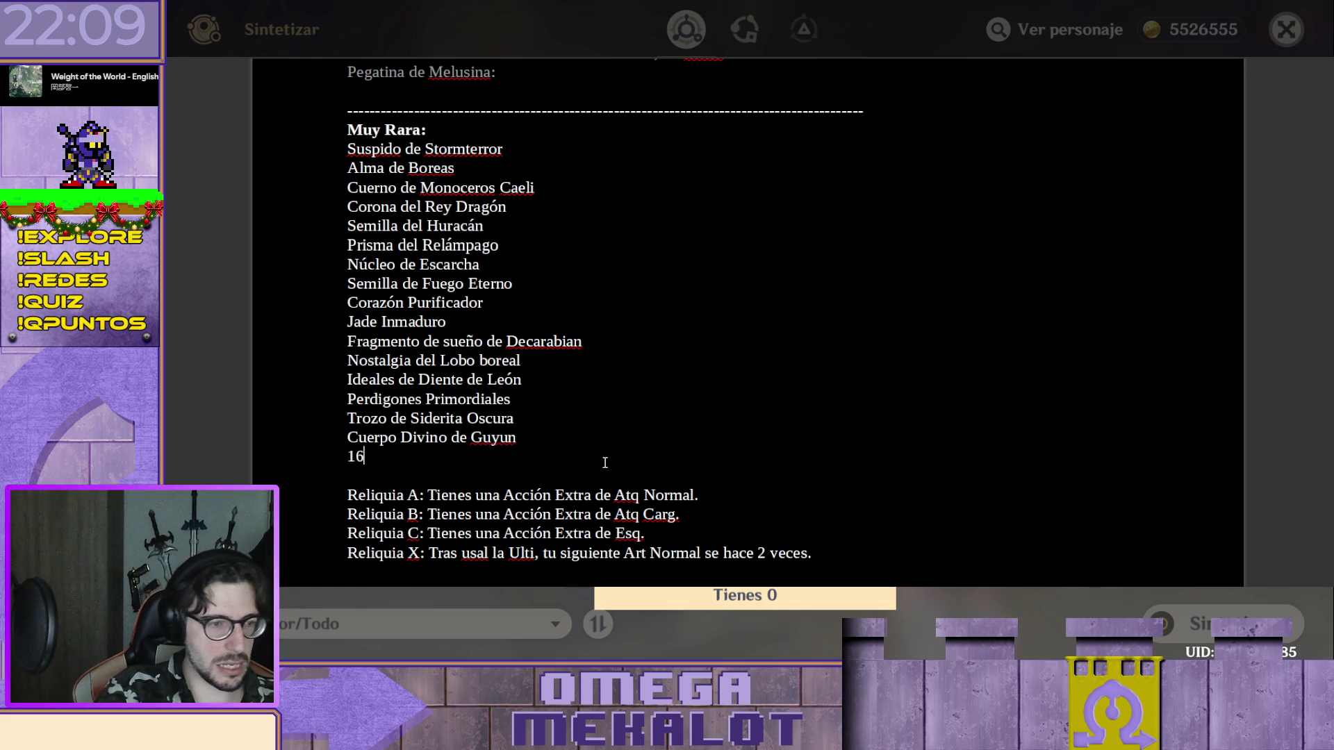
text( Tendría que )
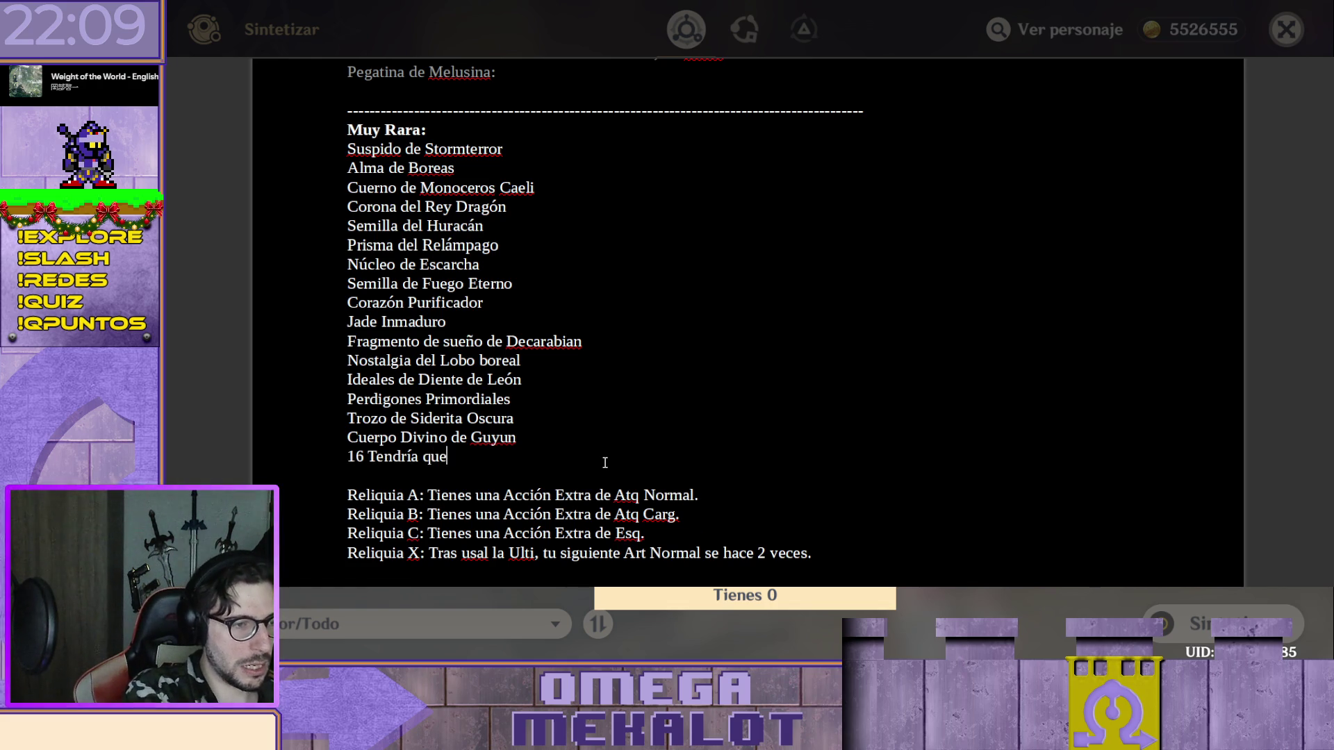
text(llegar a 20 )
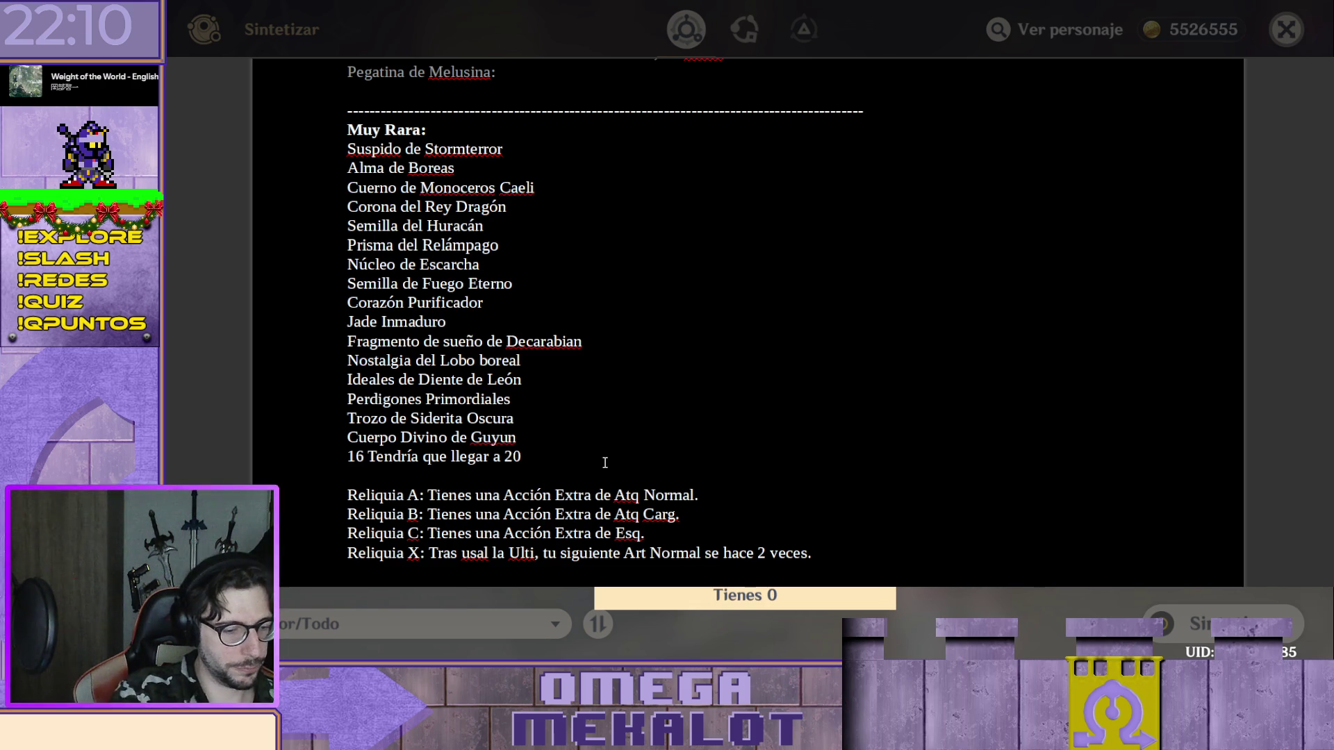
text(más o mn)
key(BackSpace)
text(e )
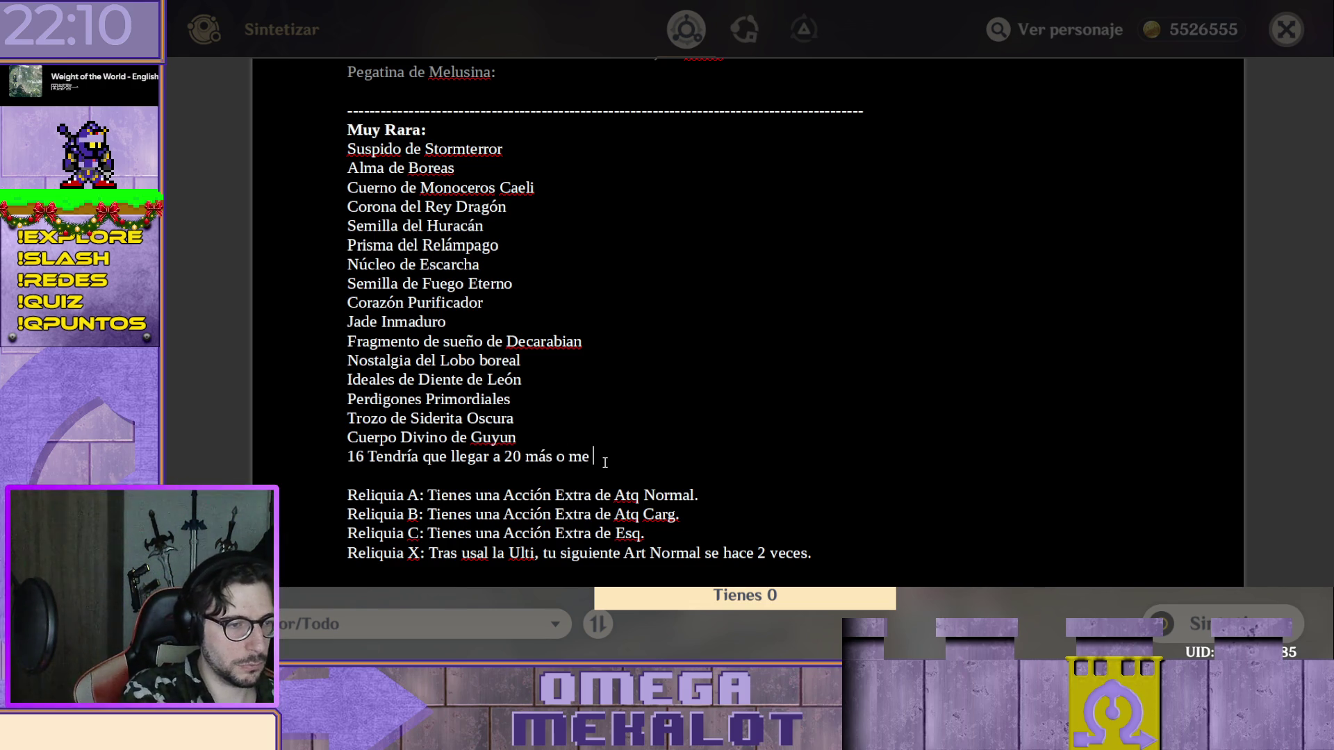
text(nos)
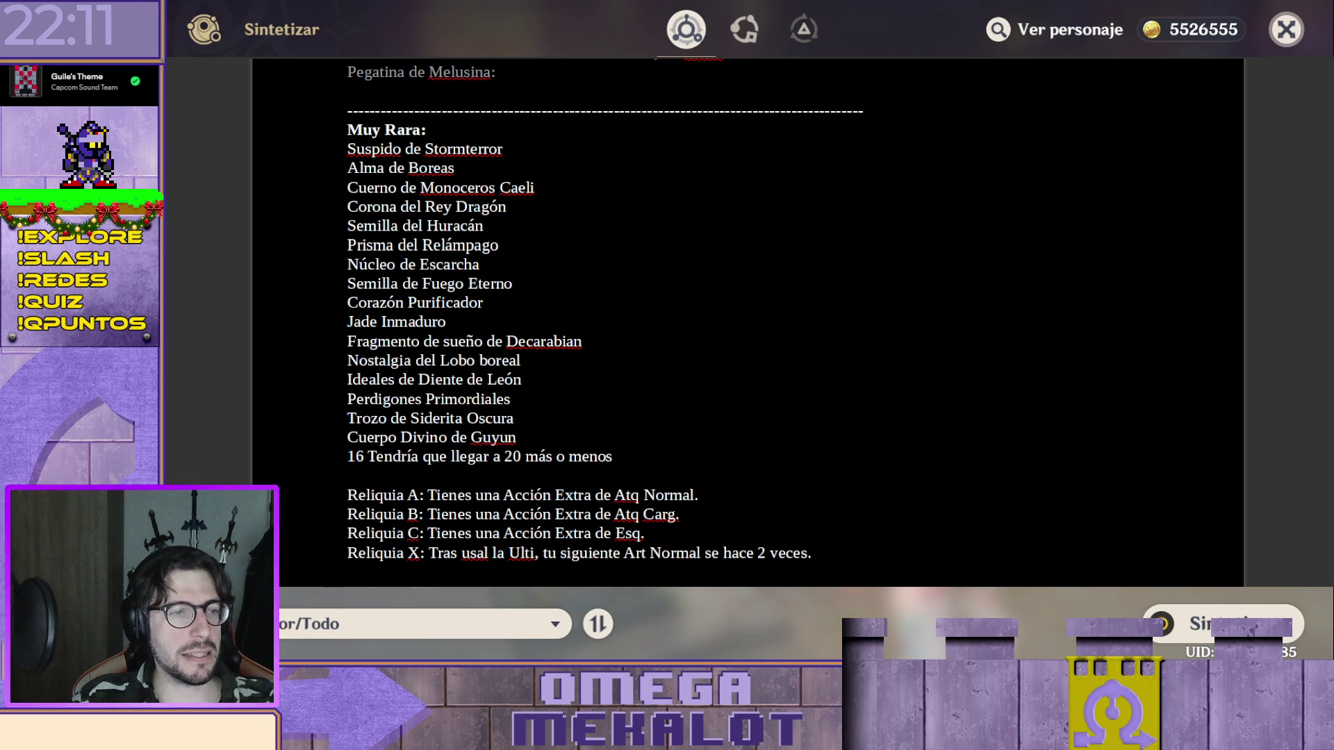
key(Escape)
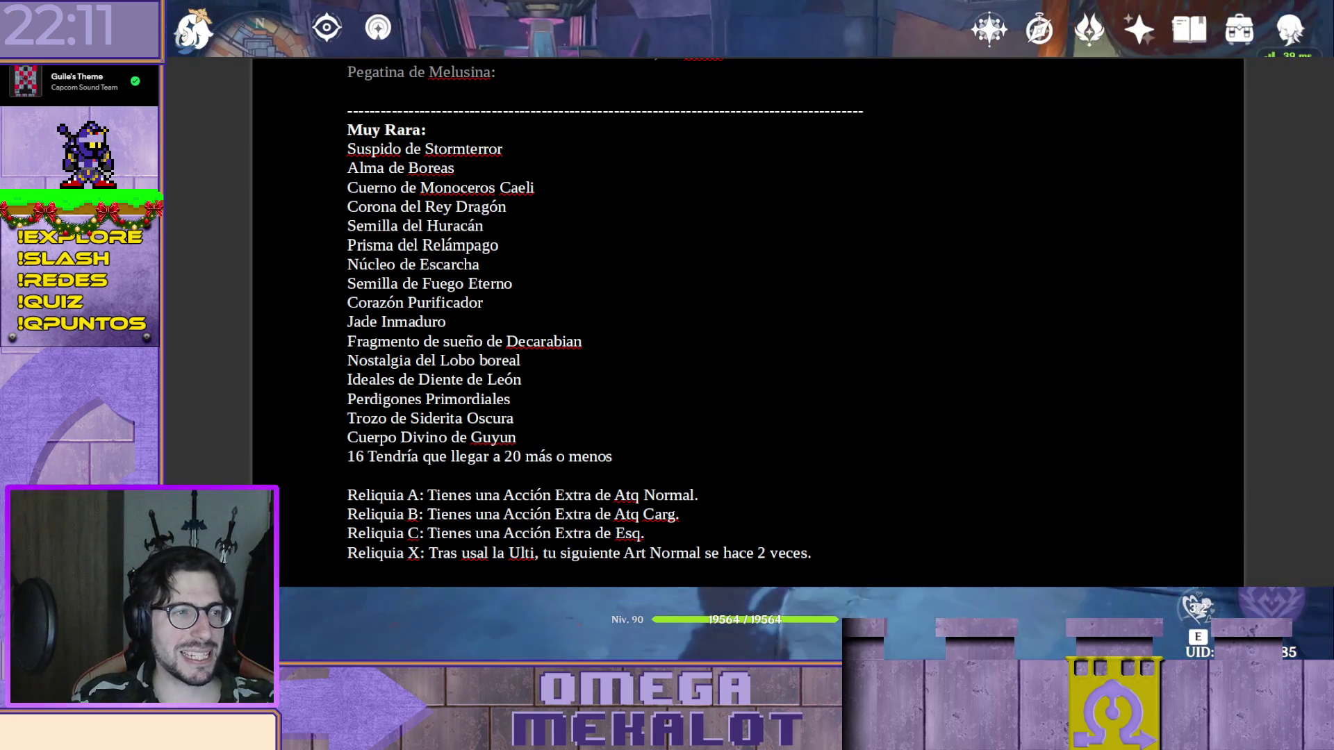
key(m)
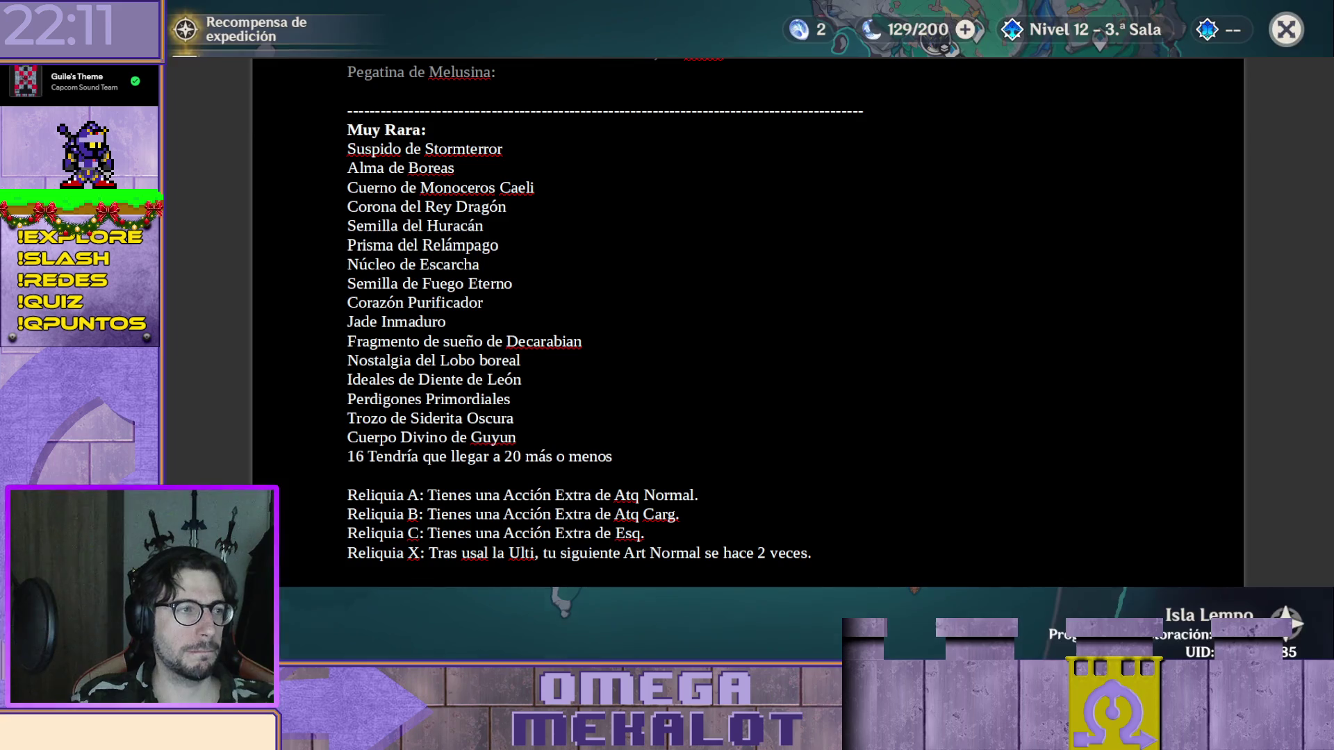
key(Escape)
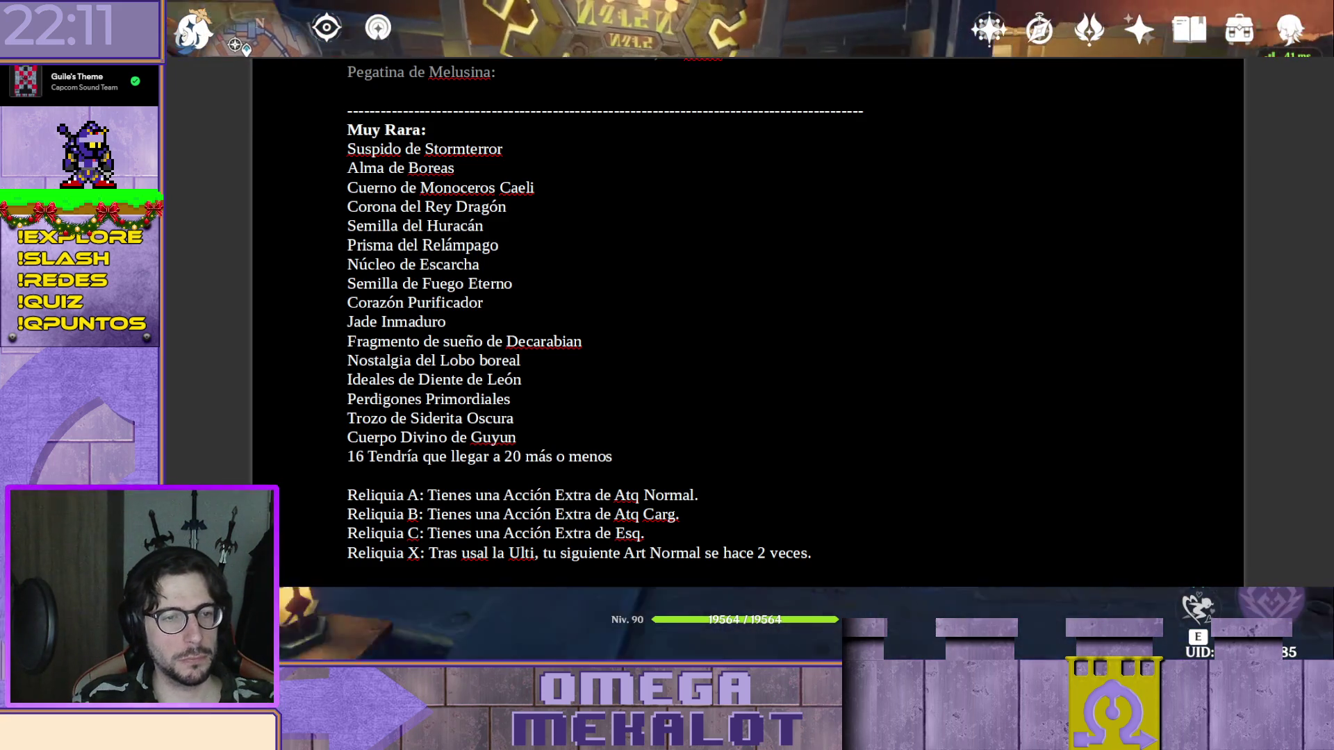
key(f)
key(f)
click(1221, 615)
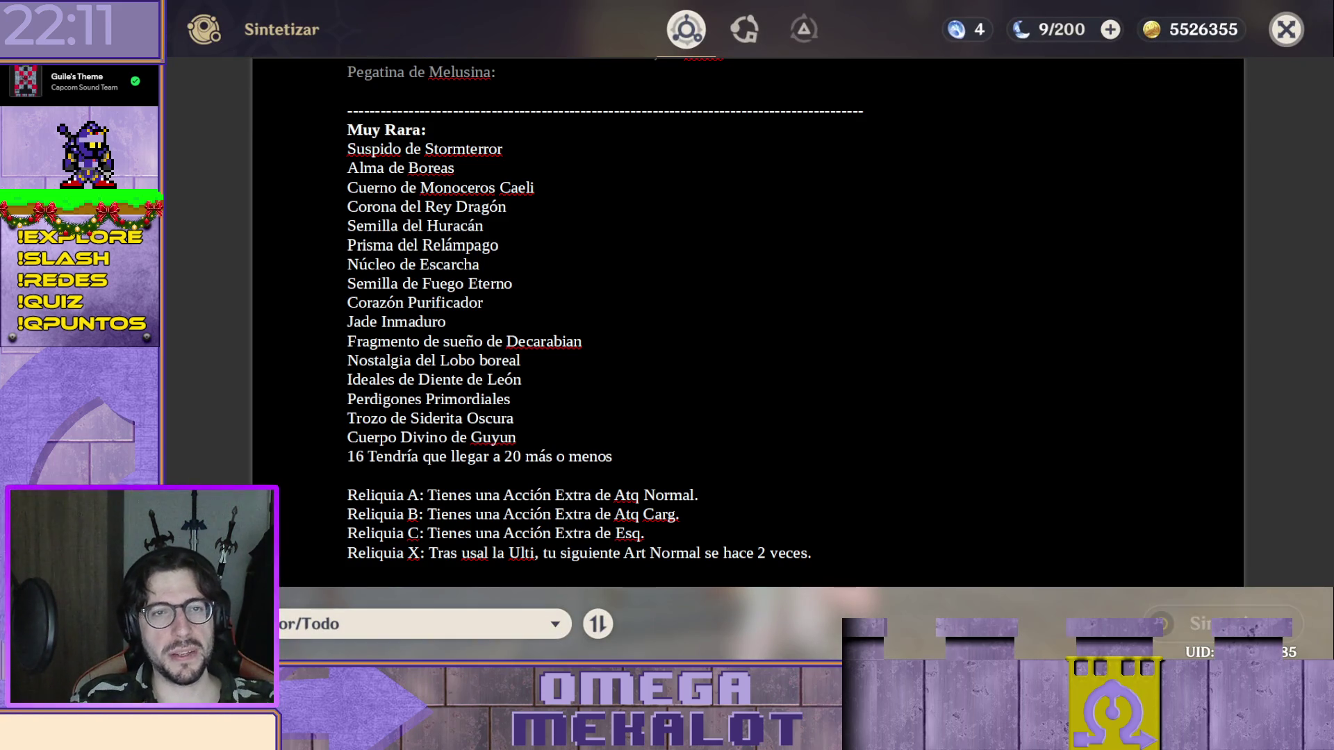
key(Escape)
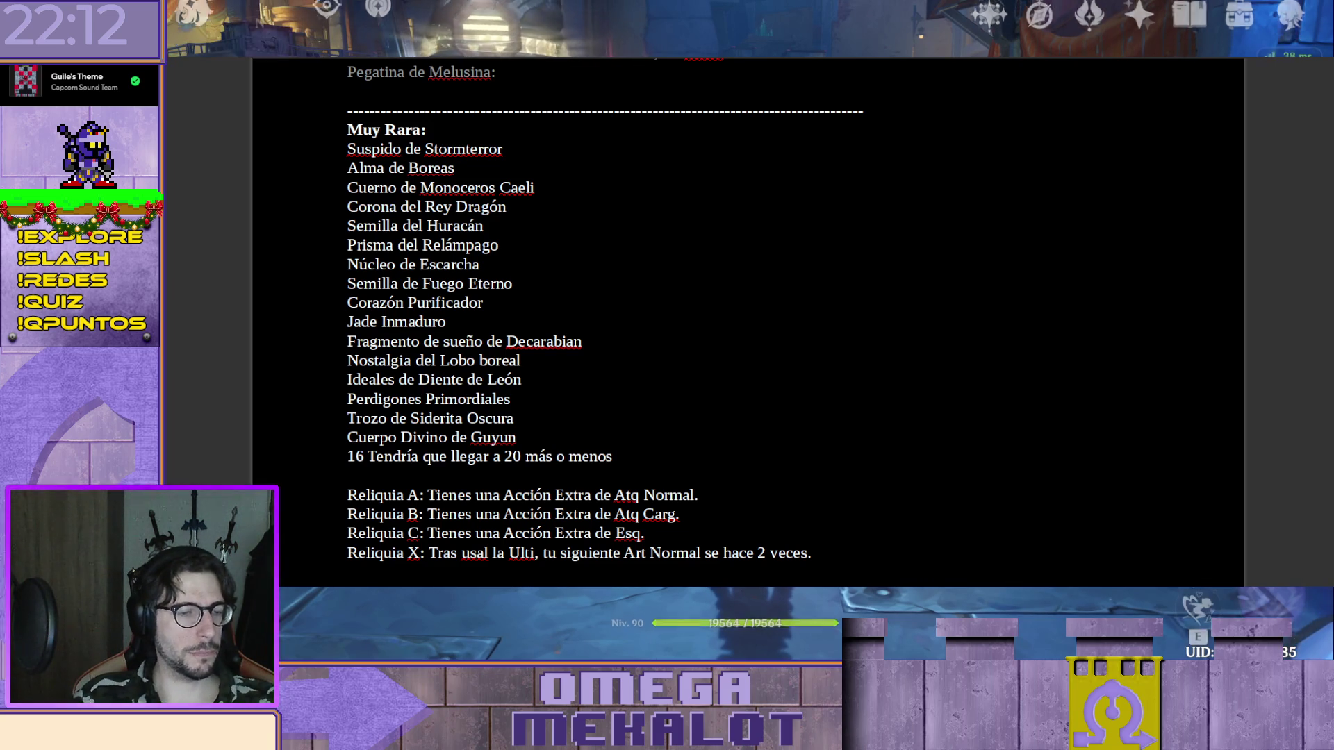
key(m)
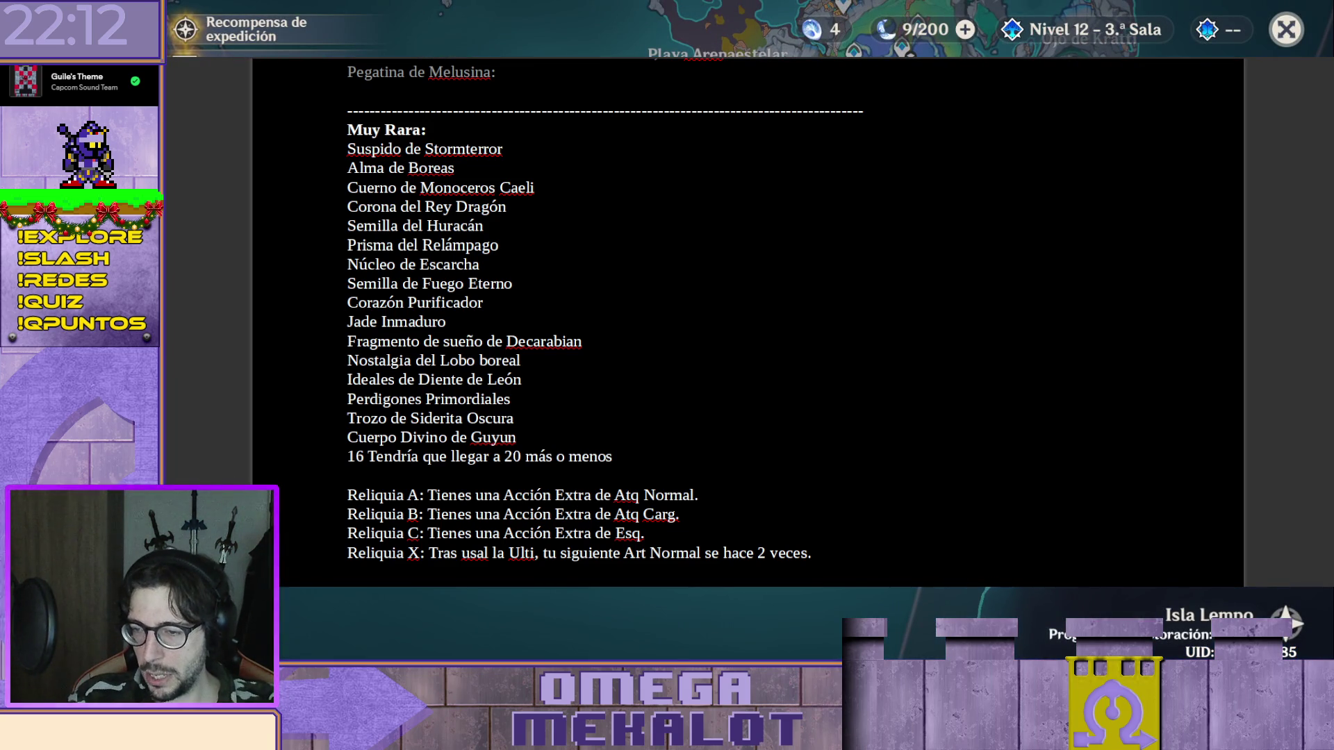